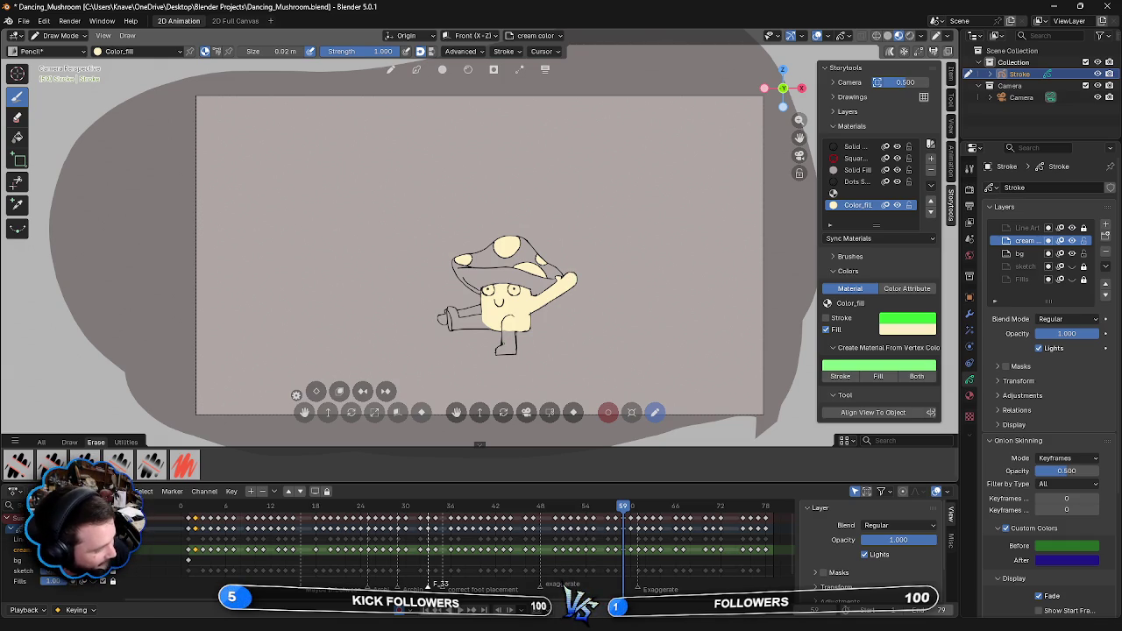
- Paint cream Color_fill strokes over the leg and left arm on frame 59
{"action": "left_click_drag", "start_coordinate": [510, 337], "coordinate": [503, 350]}
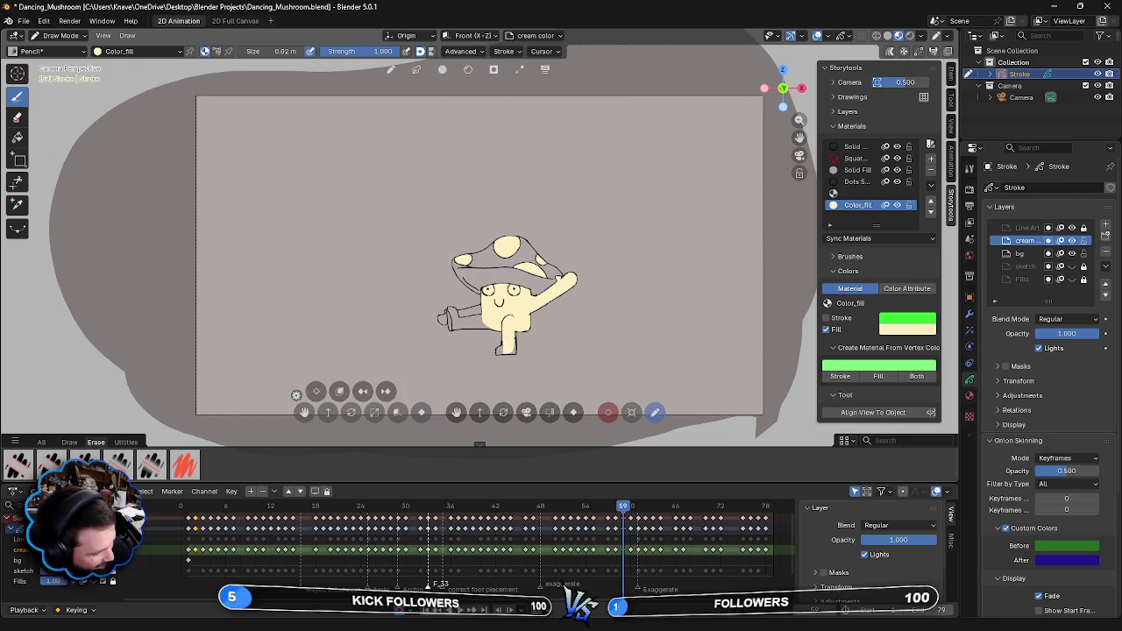
{"action": "left_click_drag", "start_coordinate": [512, 338], "coordinate": [514, 351]}
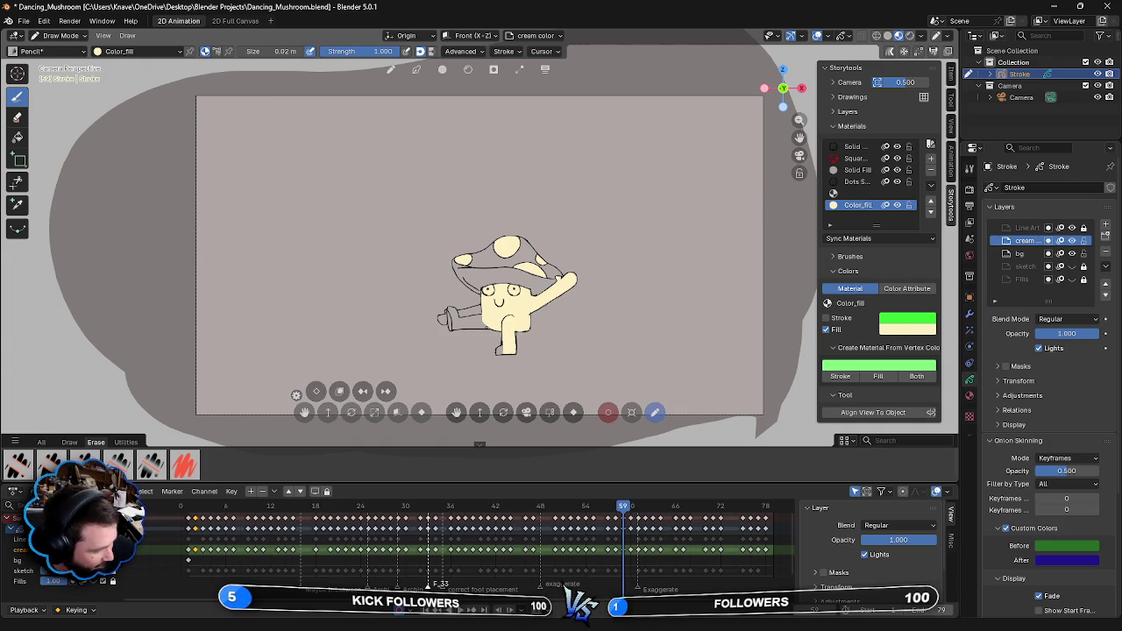
{"action": "left_click_drag", "start_coordinate": [487, 330], "coordinate": [455, 315]}
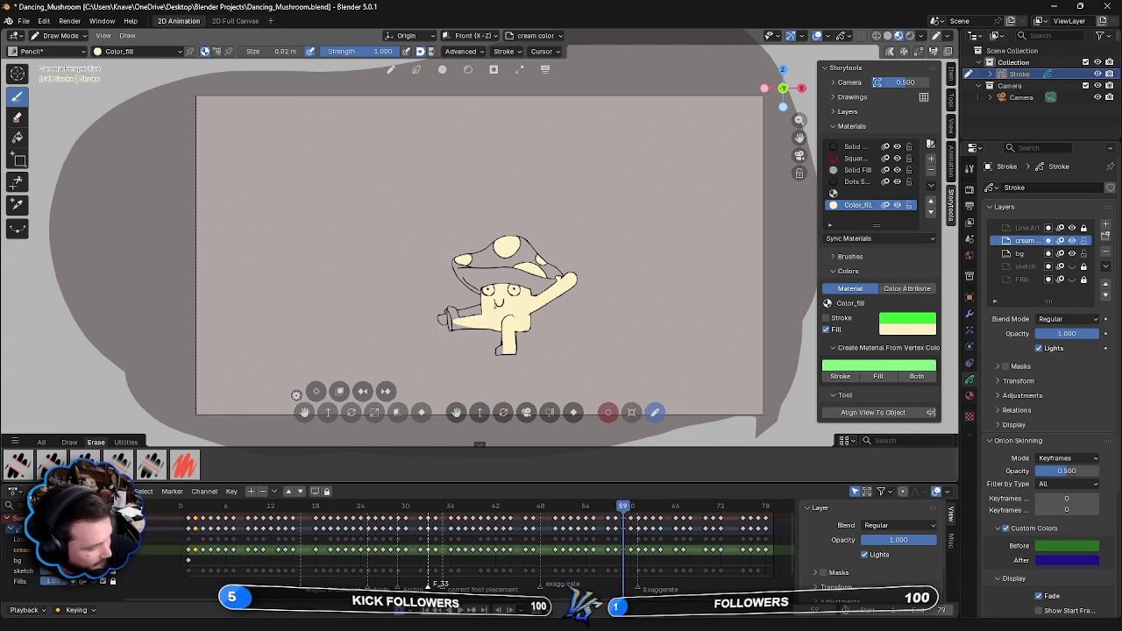
{"action": "left_click_drag", "start_coordinate": [500, 347], "coordinate": [500, 350]}
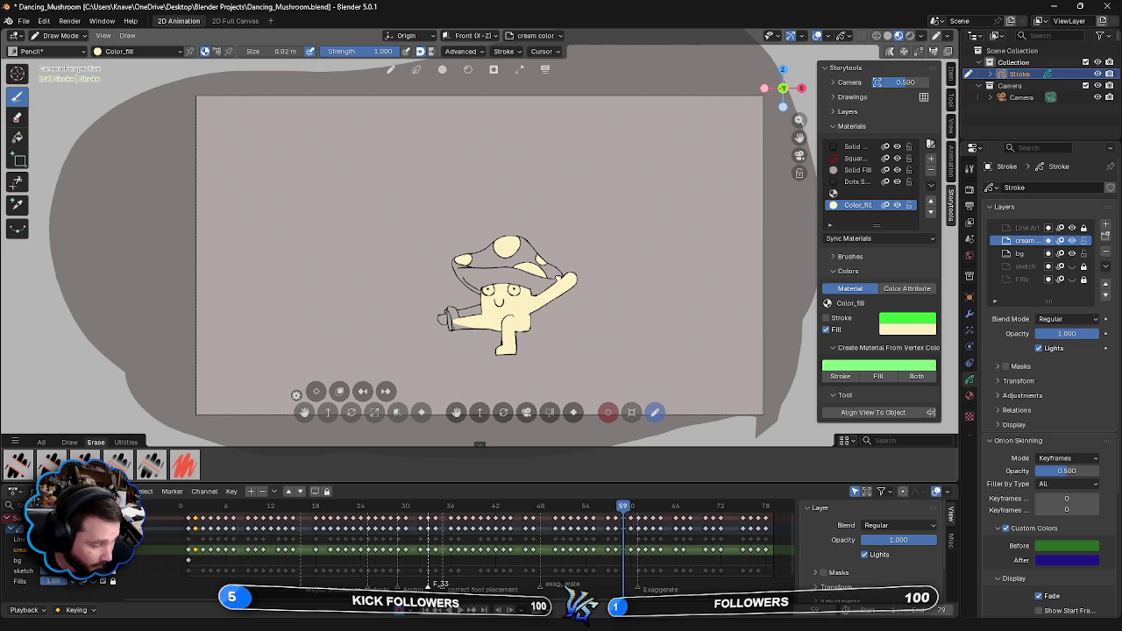
{"action": "left_click_drag", "start_coordinate": [449, 325], "coordinate": [456, 310]}
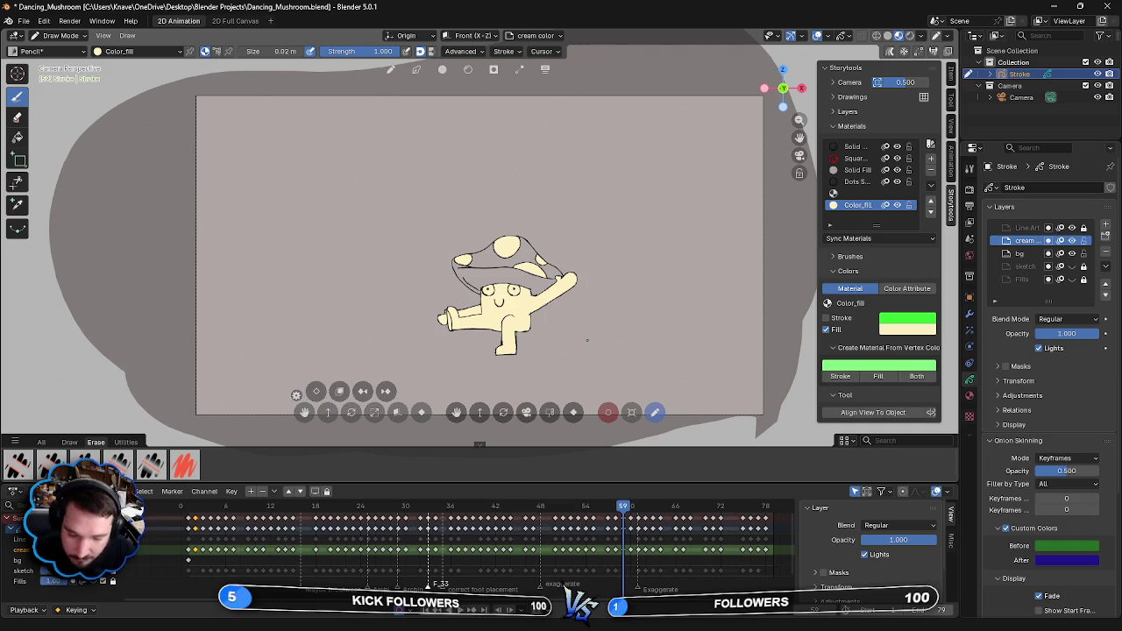
- Advance to frame 60 and fill the top, right and left cap spots and the body cream
{"action": "key", "text": "Right"}
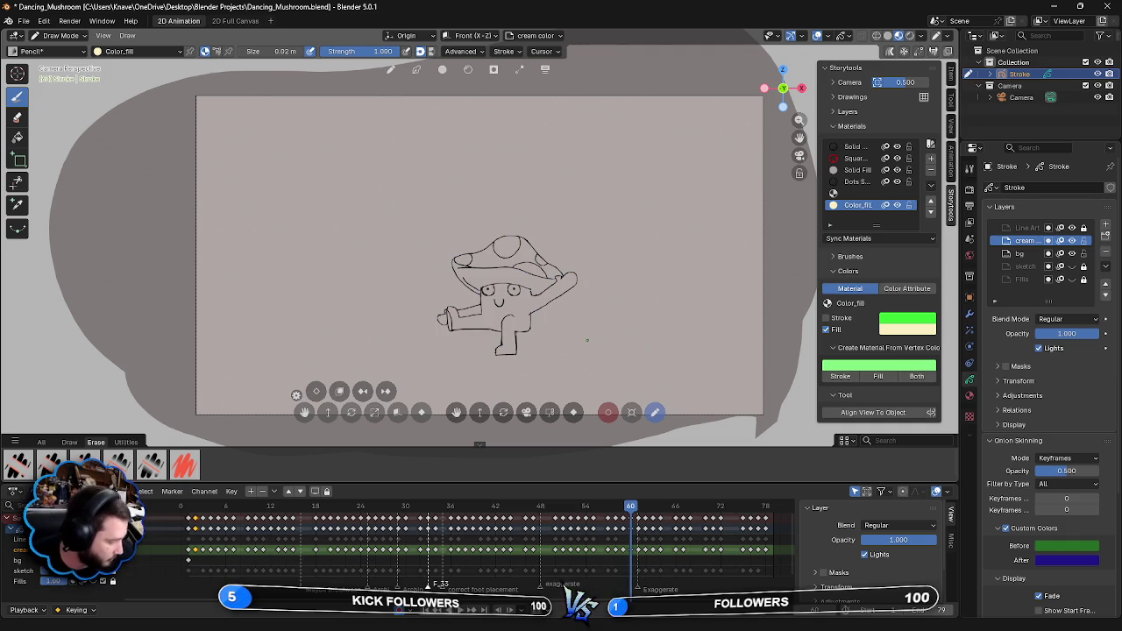
{"action": "mouse_move", "coordinate": [496, 254]}
{"action": "left_mouse_down"}
{"action": "mouse_move", "coordinate": [517, 248]}
{"action": "mouse_move", "coordinate": [506, 239]}
{"action": "left_mouse_up"}
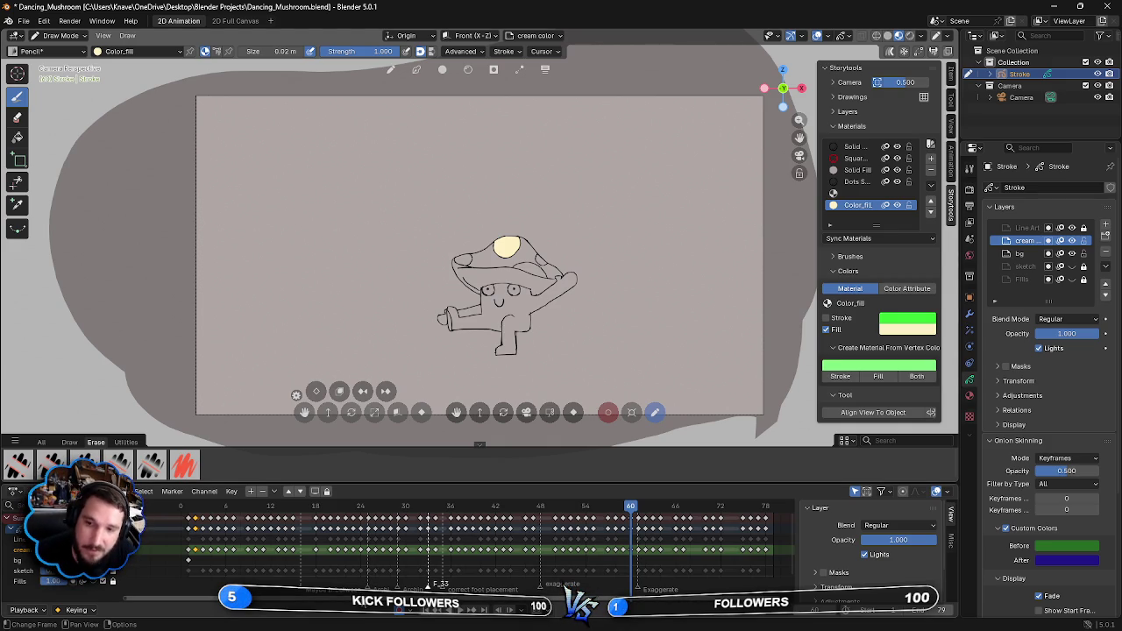
{"action": "left_click_drag", "start_coordinate": [538, 257], "coordinate": [538, 272]}
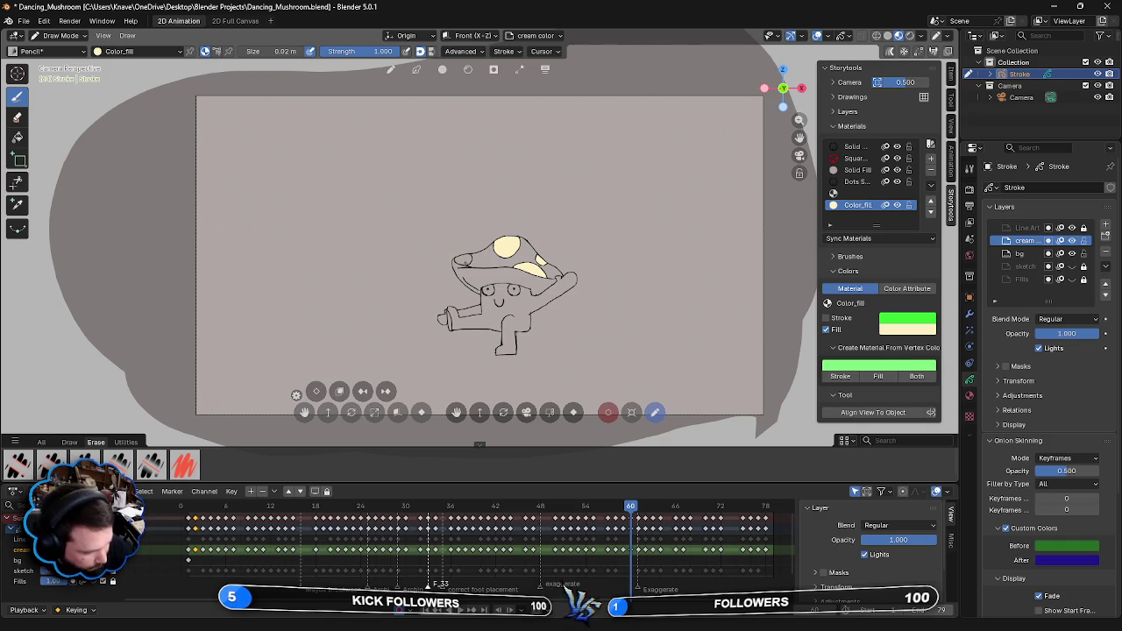
{"action": "left_click_drag", "start_coordinate": [457, 260], "coordinate": [470, 261]}
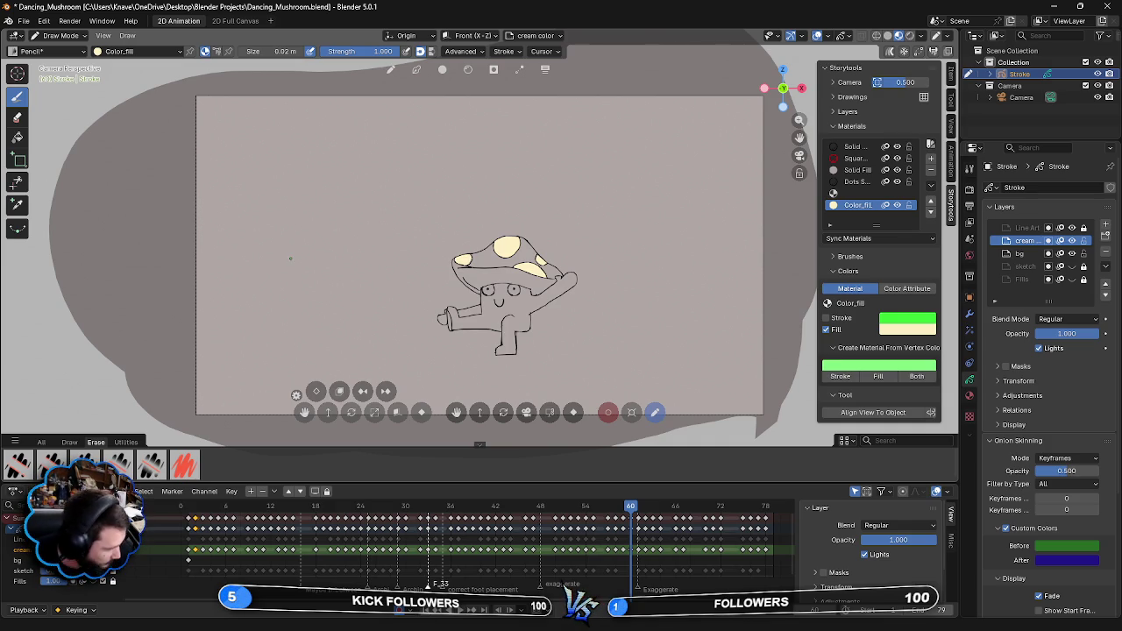
{"action": "mouse_move", "coordinate": [496, 321]}
{"action": "left_mouse_down"}
{"action": "mouse_move", "coordinate": [491, 285]}
{"action": "mouse_move", "coordinate": [483, 317]}
{"action": "mouse_move", "coordinate": [506, 325]}
{"action": "mouse_move", "coordinate": [505, 294]}
{"action": "mouse_move", "coordinate": [510, 329]}
{"action": "mouse_move", "coordinate": [506, 314]}
{"action": "left_mouse_up"}
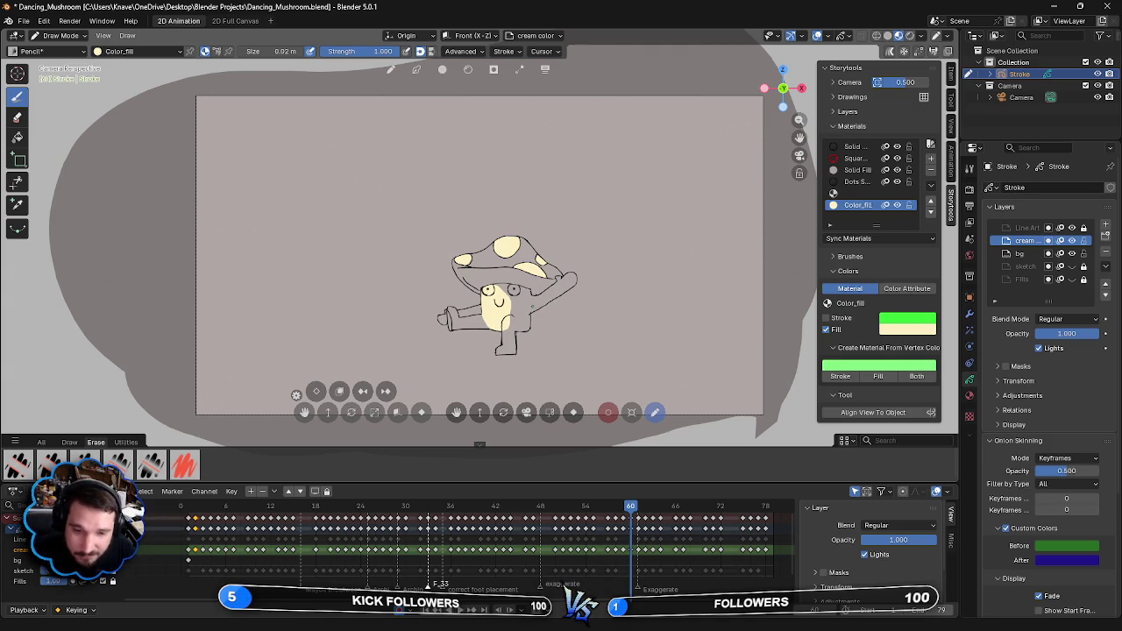
- Extend cream fill over the body's right side and along the left hand and arm
{"action": "mouse_move", "coordinate": [506, 333]}
{"action": "left_mouse_down"}
{"action": "mouse_move", "coordinate": [525, 330]}
{"action": "mouse_move", "coordinate": [529, 316]}
{"action": "mouse_move", "coordinate": [516, 286]}
{"action": "mouse_move", "coordinate": [514, 322]}
{"action": "left_mouse_up"}
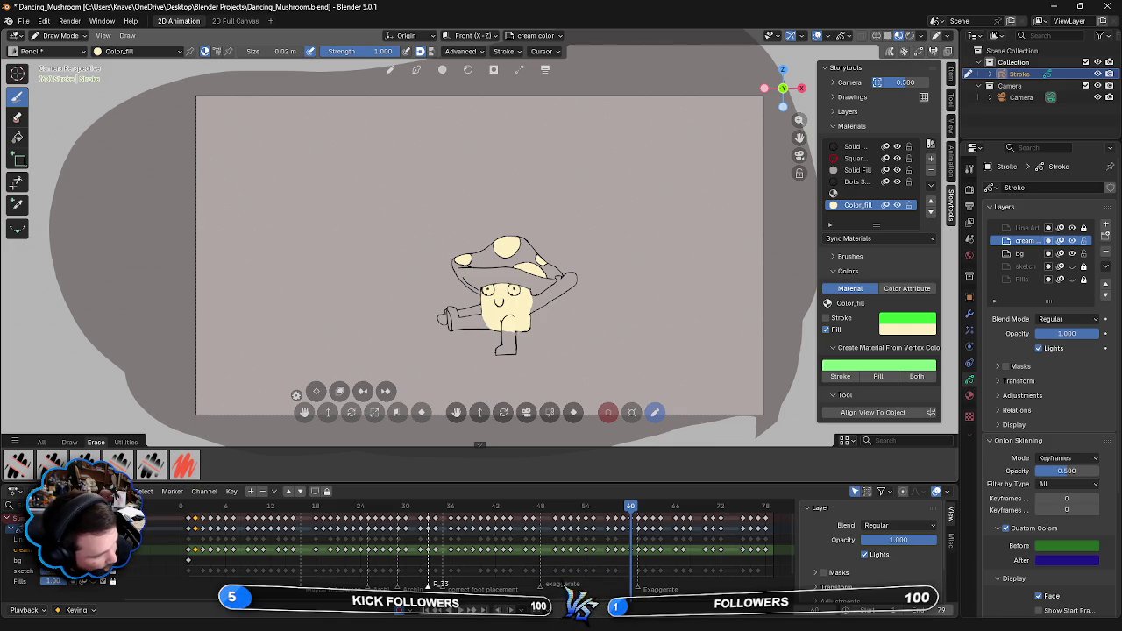
{"action": "left_click_drag", "start_coordinate": [447, 308], "coordinate": [456, 324]}
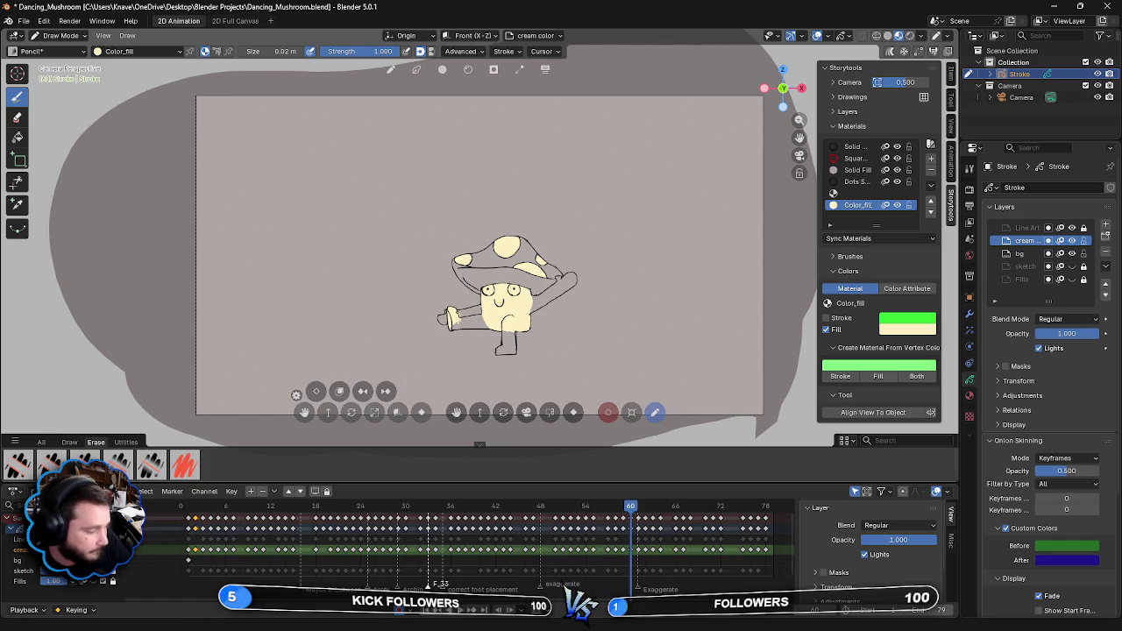
{"action": "left_click_drag", "start_coordinate": [480, 308], "coordinate": [459, 323]}
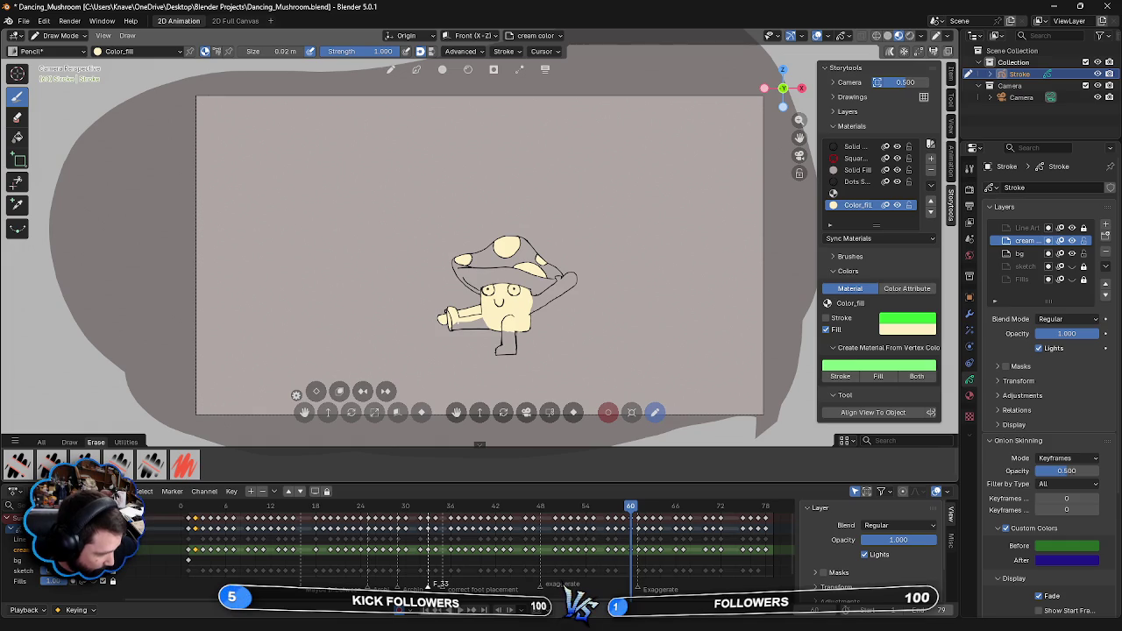
{"action": "left_click_drag", "start_coordinate": [451, 326], "coordinate": [482, 324]}
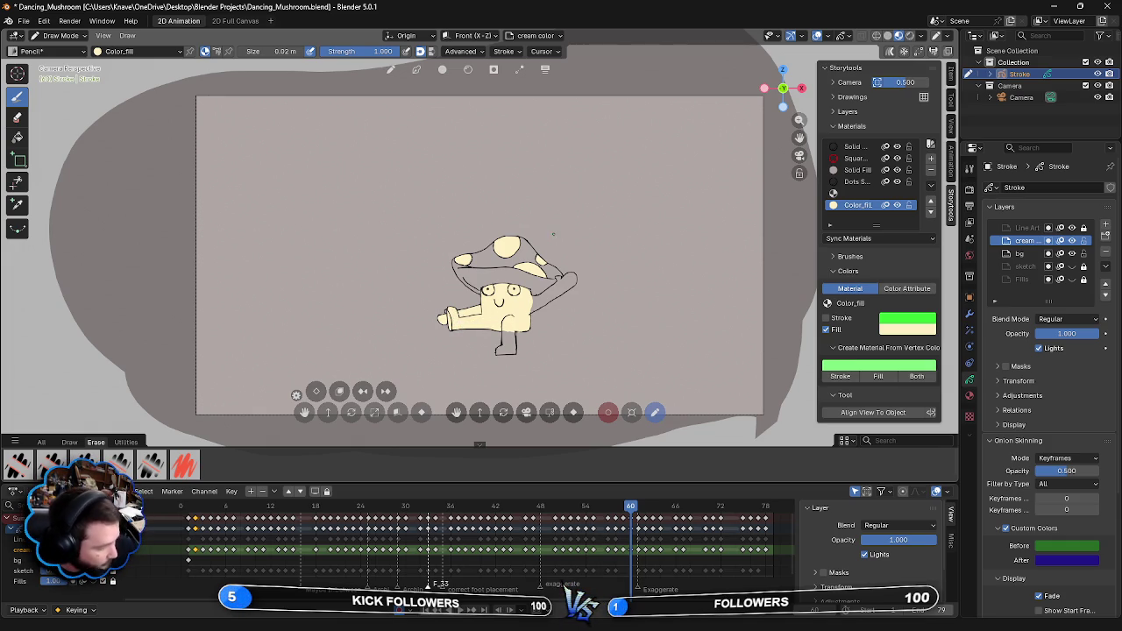
- Fill the lower leg cream, redoing one stray stroke, then fill the raised arm to its tip
{"action": "left_click_drag", "start_coordinate": [503, 329], "coordinate": [515, 353]}
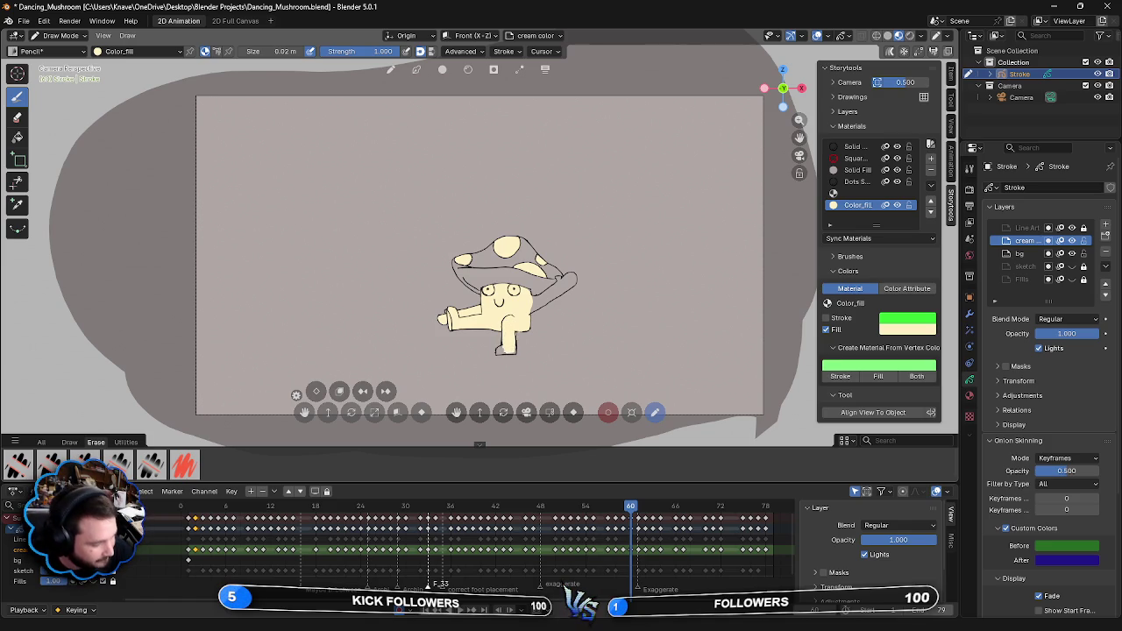
{"action": "left_click_drag", "start_coordinate": [500, 332], "coordinate": [499, 349]}
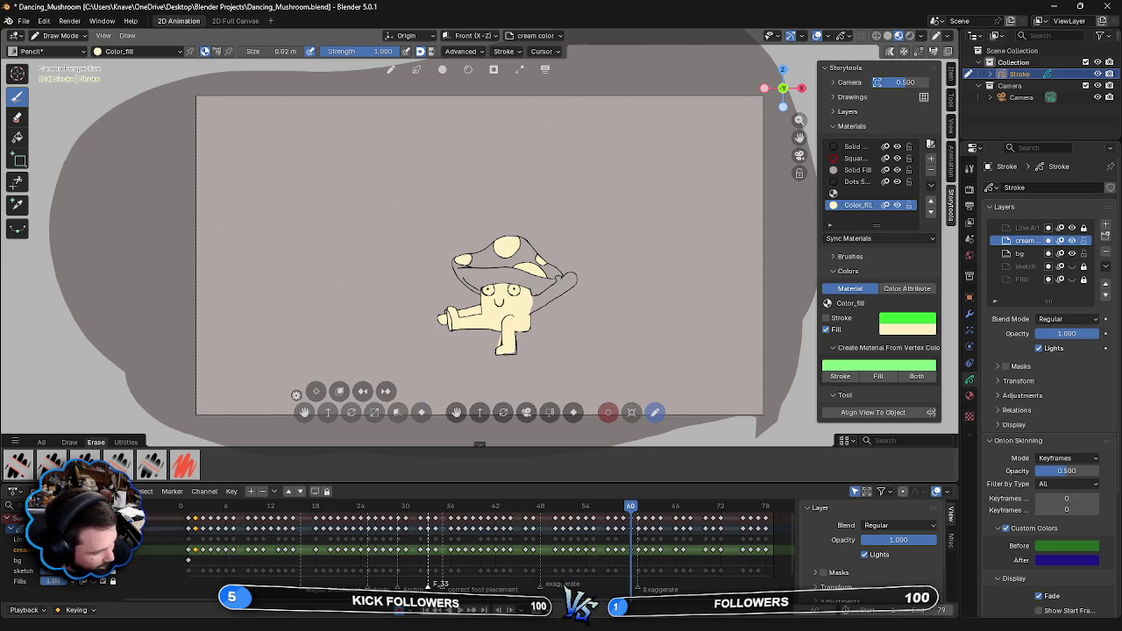
{"action": "key", "text": "ctrl+z"}
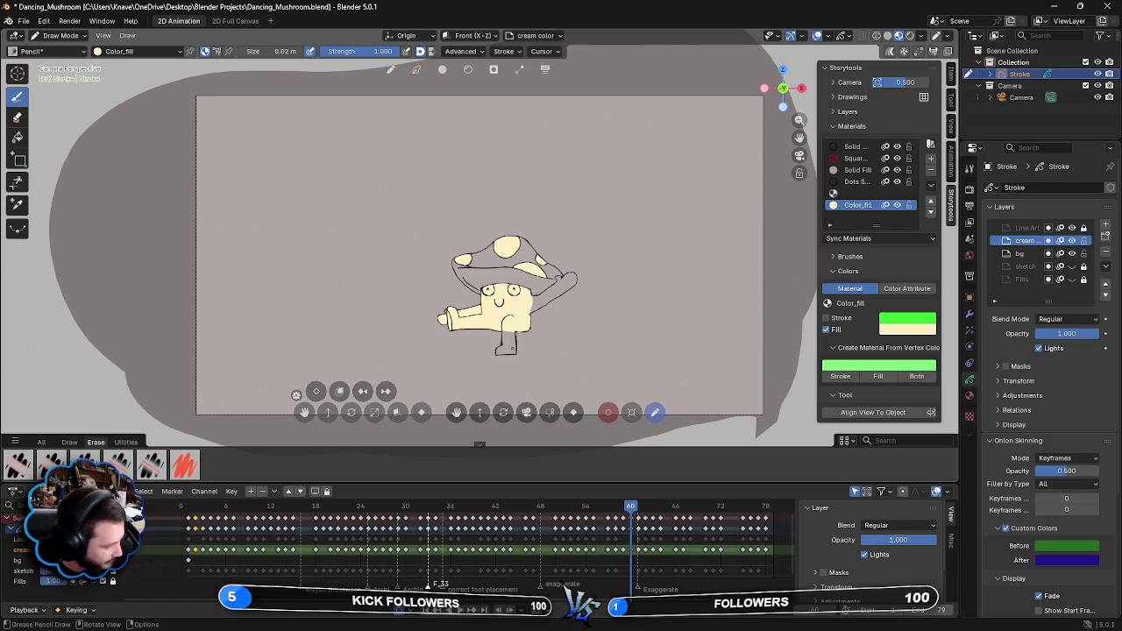
{"action": "left_click_drag", "start_coordinate": [505, 331], "coordinate": [508, 354]}
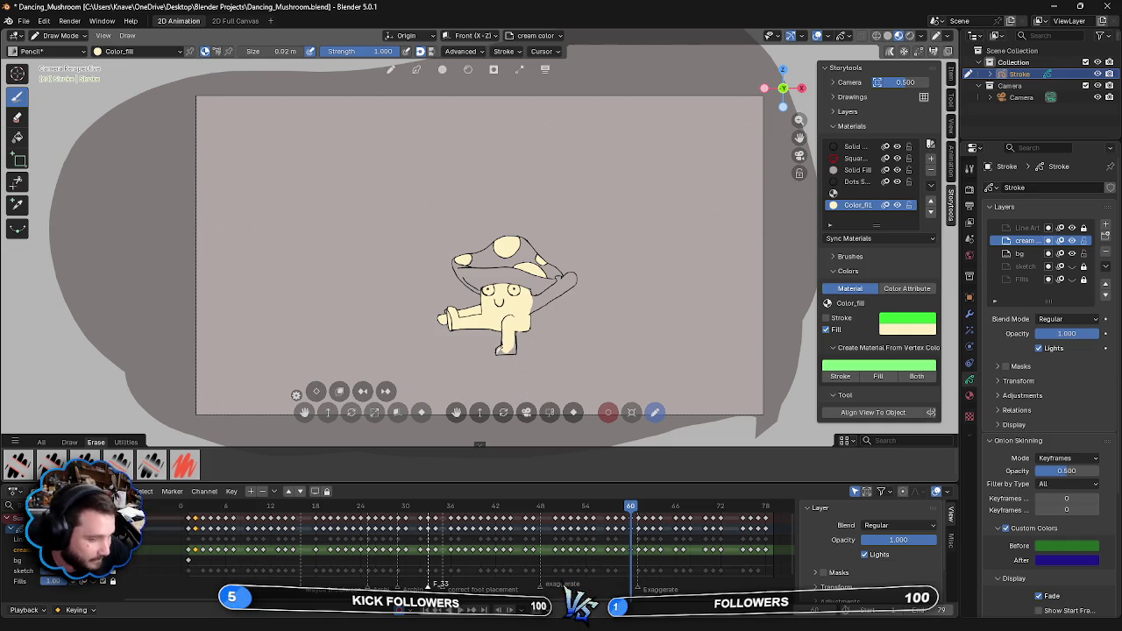
{"action": "left_click_drag", "start_coordinate": [501, 347], "coordinate": [504, 351]}
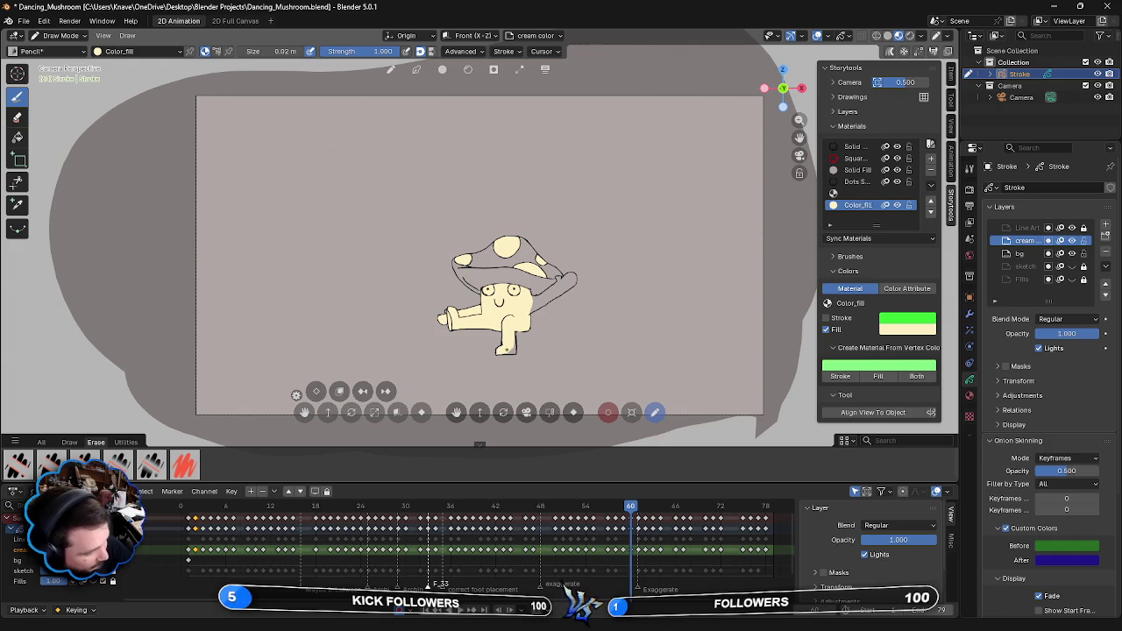
{"action": "left_click_drag", "start_coordinate": [509, 351], "coordinate": [513, 342]}
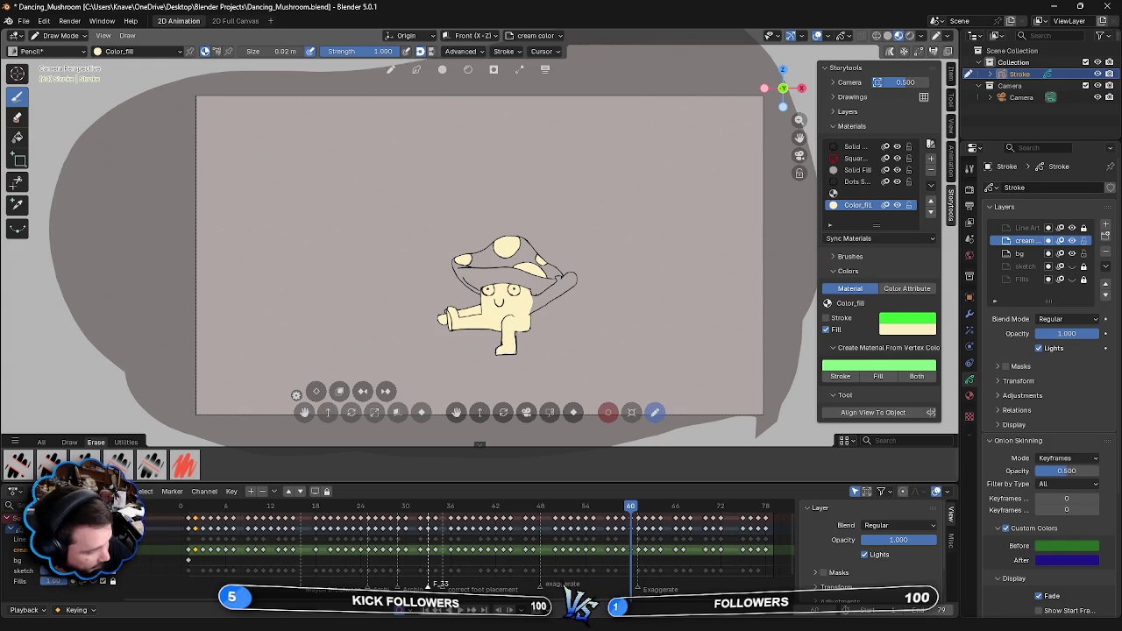
{"action": "mouse_move", "coordinate": [539, 294]}
{"action": "left_mouse_down"}
{"action": "mouse_move", "coordinate": [570, 289]}
{"action": "mouse_move", "coordinate": [533, 311]}
{"action": "left_mouse_up"}
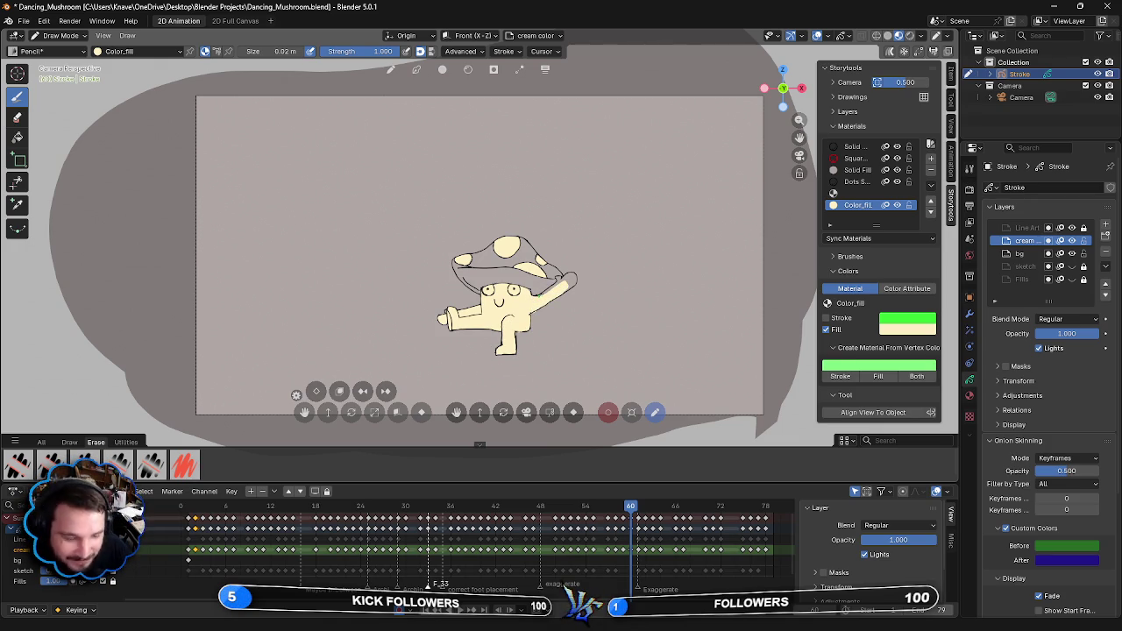
{"action": "left_click_drag", "start_coordinate": [570, 279], "coordinate": [558, 286]}
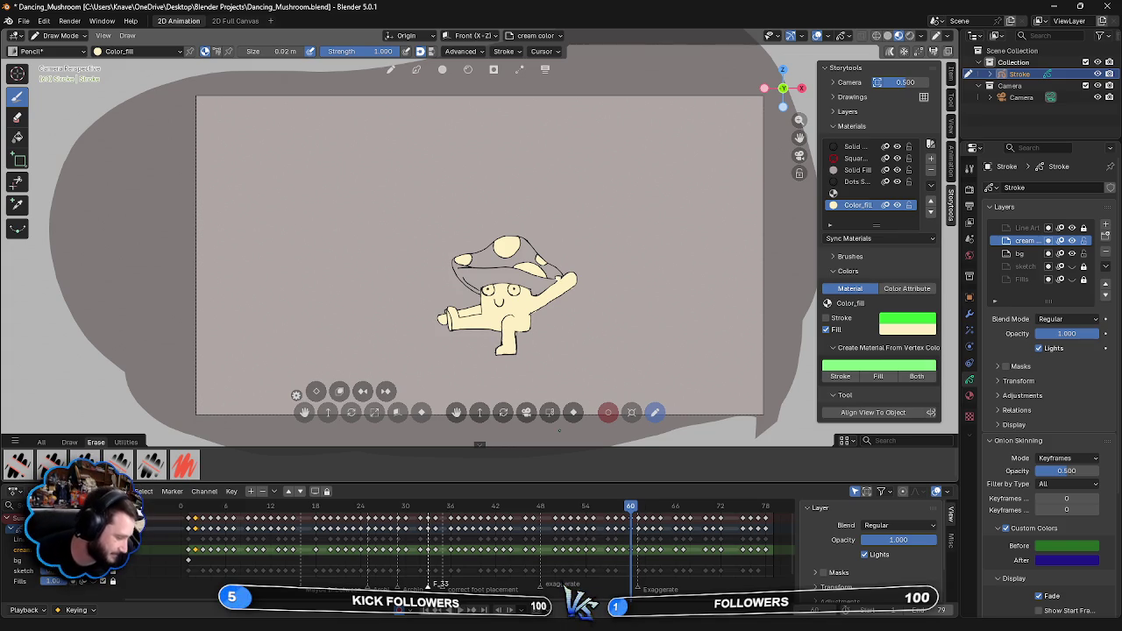
- Advance to frame 61 and fill the top, right and left cap spots and left face cream
{"action": "key", "text": "Right"}
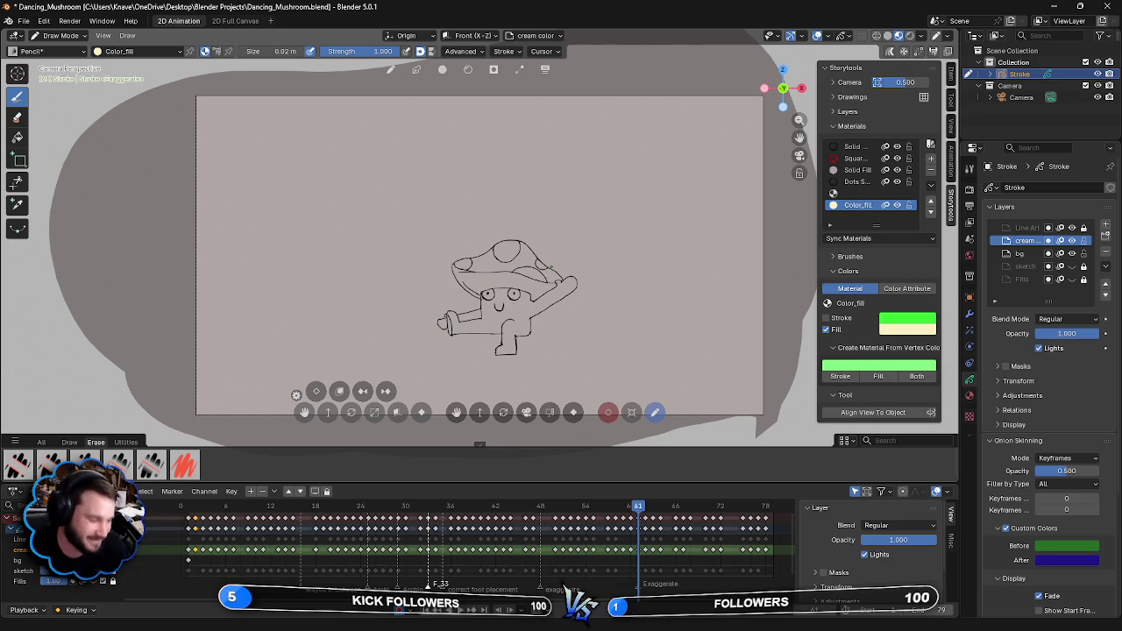
{"action": "mouse_move", "coordinate": [495, 249]}
{"action": "left_mouse_down"}
{"action": "mouse_move", "coordinate": [512, 259]}
{"action": "mouse_move", "coordinate": [517, 246]}
{"action": "mouse_move", "coordinate": [504, 242]}
{"action": "left_mouse_up"}
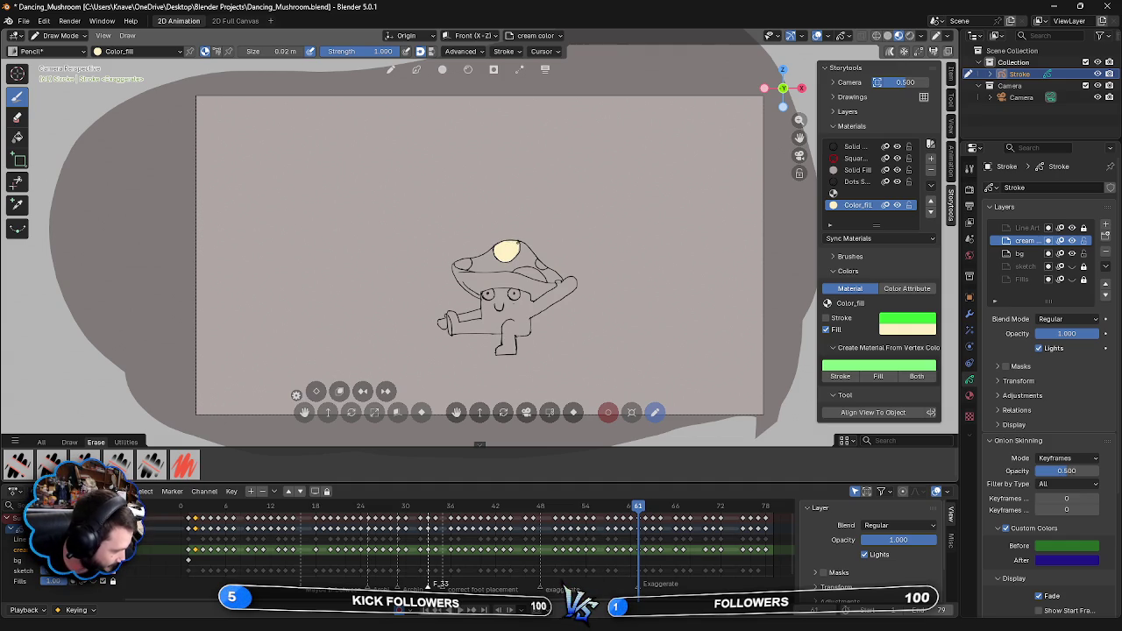
{"action": "left_click_drag", "start_coordinate": [537, 261], "coordinate": [545, 268]}
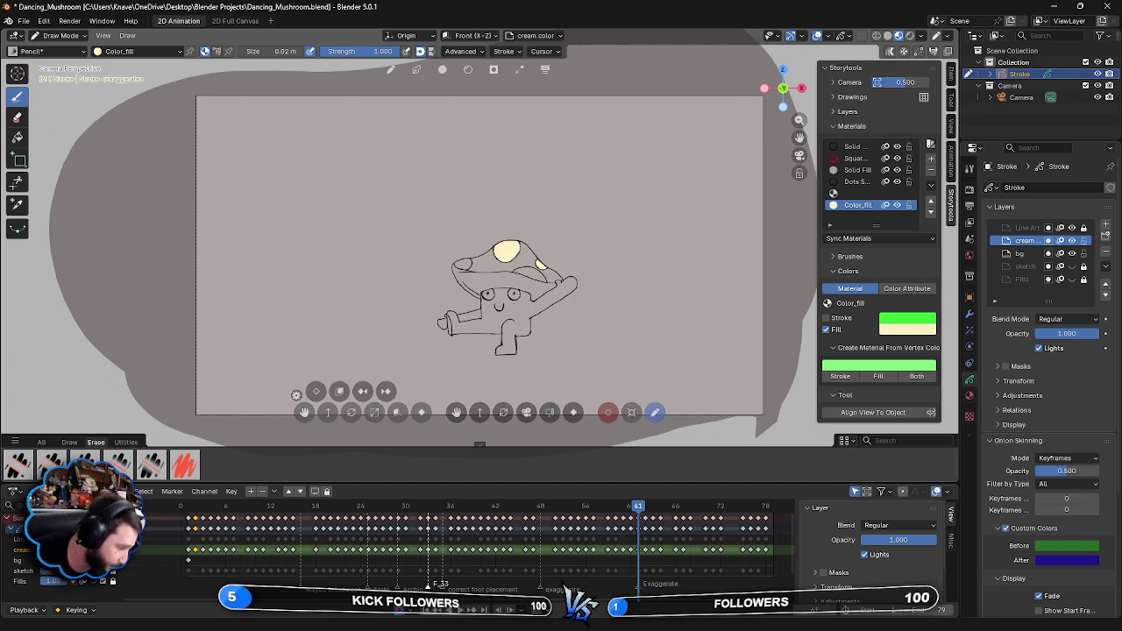
{"action": "left_click_drag", "start_coordinate": [516, 268], "coordinate": [528, 272]}
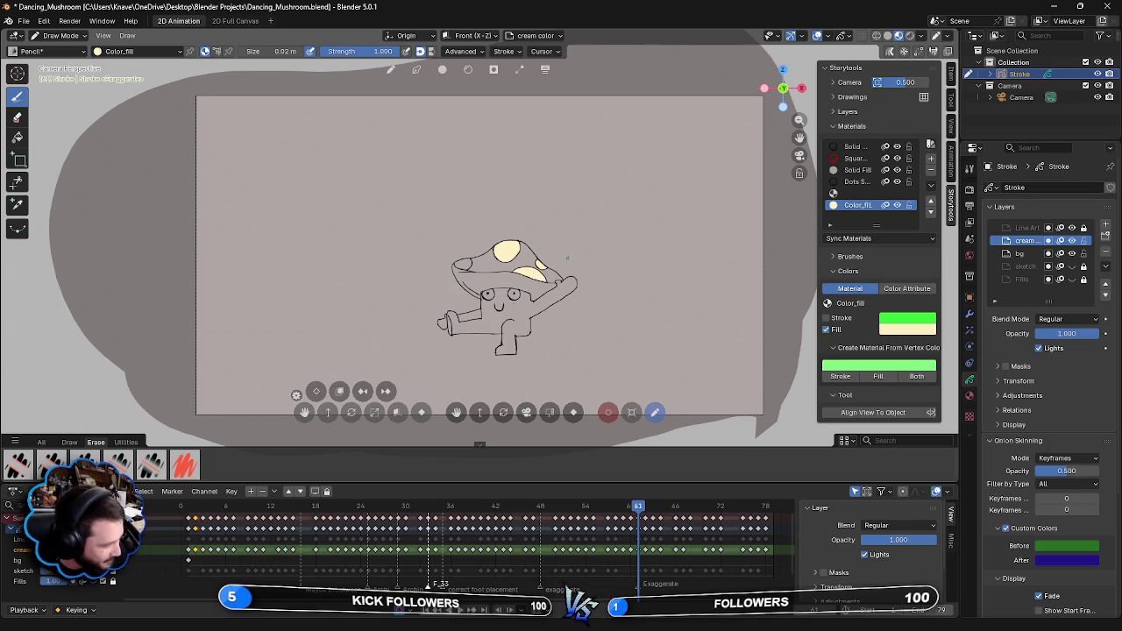
{"action": "left_click_drag", "start_coordinate": [460, 265], "coordinate": [464, 267]}
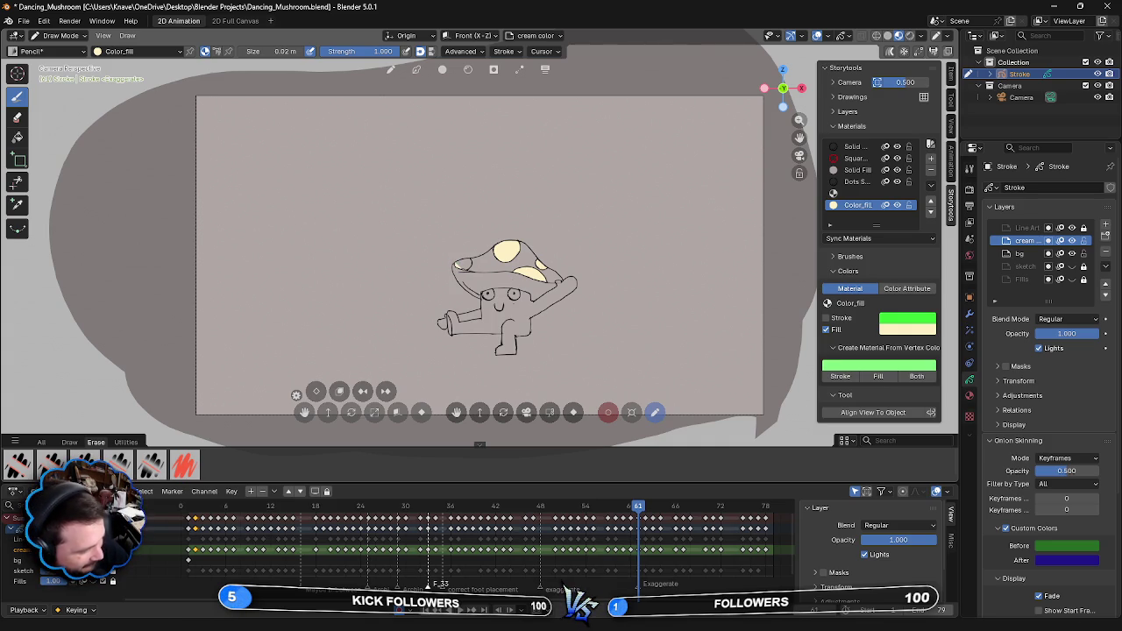
{"action": "left_click_drag", "start_coordinate": [465, 267], "coordinate": [465, 259]}
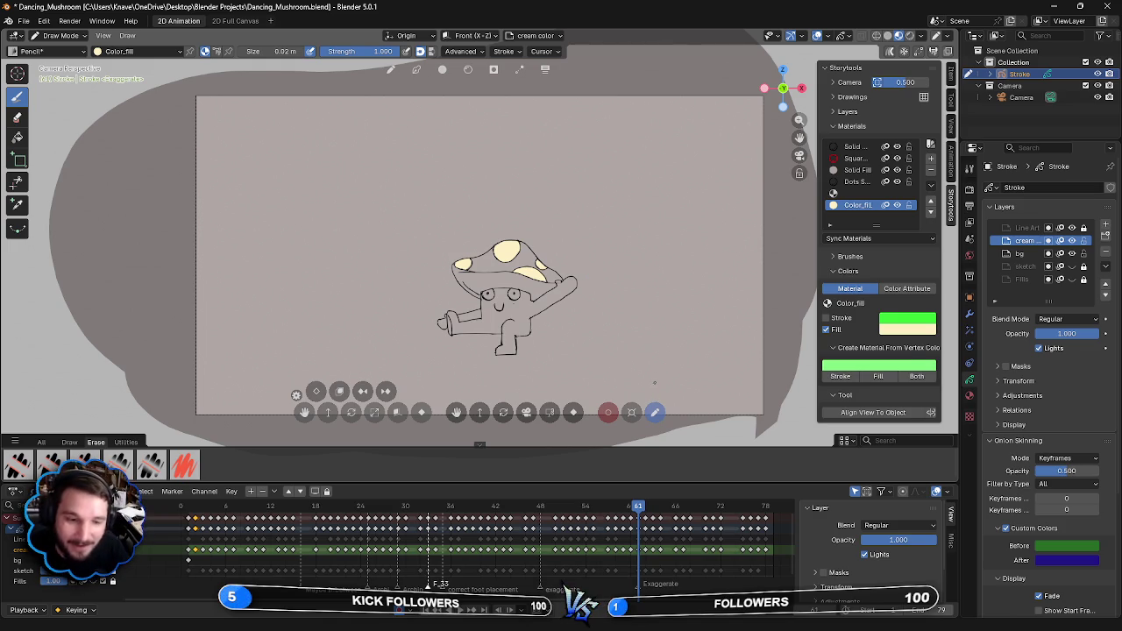
{"action": "mouse_move", "coordinate": [484, 312]}
{"action": "left_mouse_down"}
{"action": "mouse_move", "coordinate": [506, 298]}
{"action": "mouse_move", "coordinate": [501, 290]}
{"action": "mouse_move", "coordinate": [487, 326]}
{"action": "mouse_move", "coordinate": [510, 321]}
{"action": "mouse_move", "coordinate": [484, 324]}
{"action": "mouse_move", "coordinate": [508, 307]}
{"action": "left_mouse_up"}
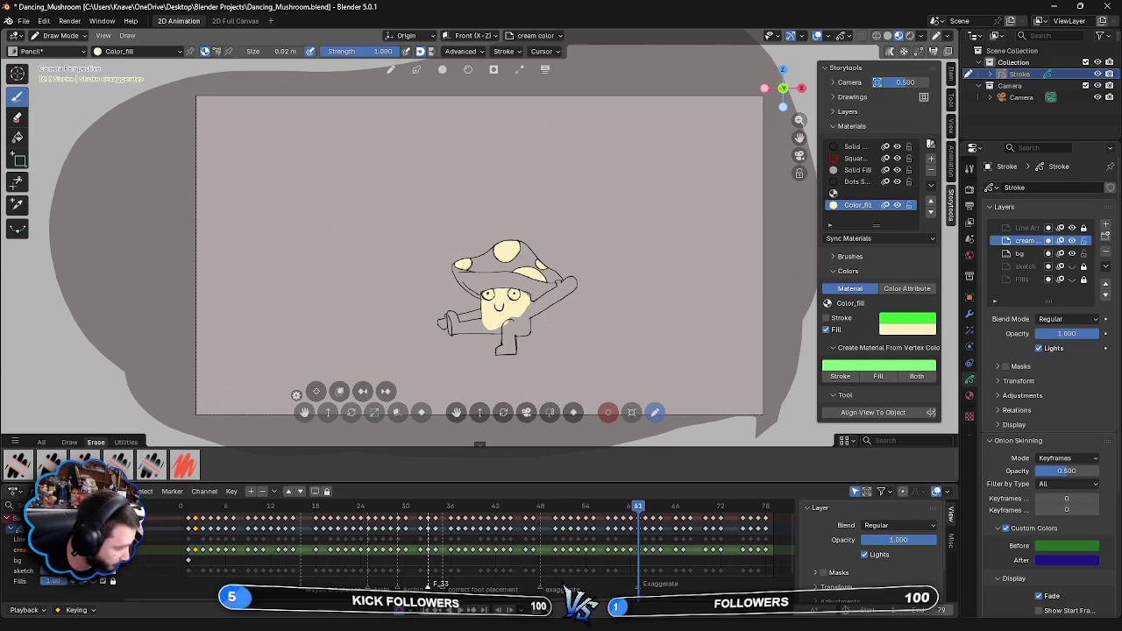
- Fill the rest of the body, its lower-right gaps, and the raised arm to its tip with cream
{"action": "mouse_move", "coordinate": [525, 309]}
{"action": "left_mouse_down"}
{"action": "mouse_move", "coordinate": [505, 329]}
{"action": "mouse_move", "coordinate": [496, 324]}
{"action": "mouse_move", "coordinate": [525, 334]}
{"action": "left_mouse_up"}
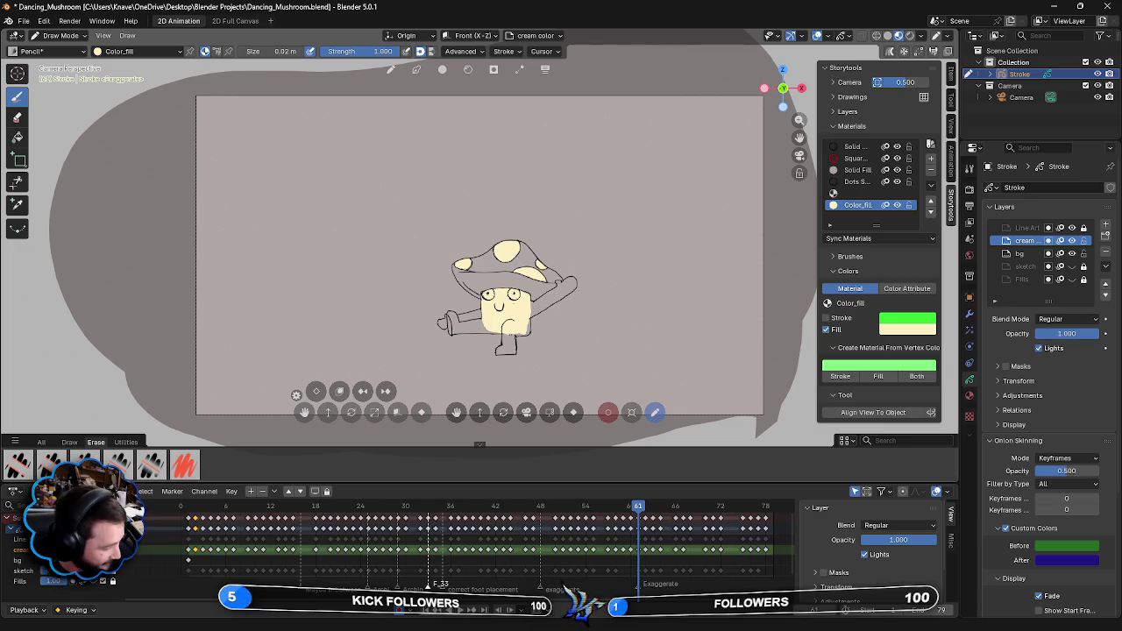
{"action": "left_click_drag", "start_coordinate": [517, 334], "coordinate": [529, 333]}
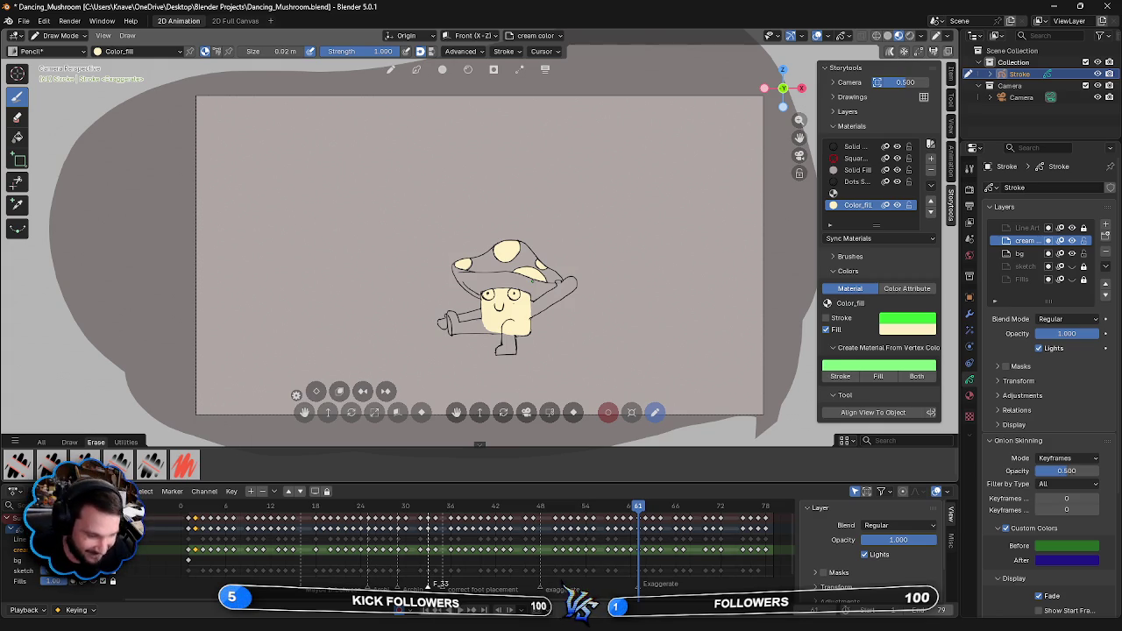
{"action": "left_click_drag", "start_coordinate": [552, 302], "coordinate": [565, 282]}
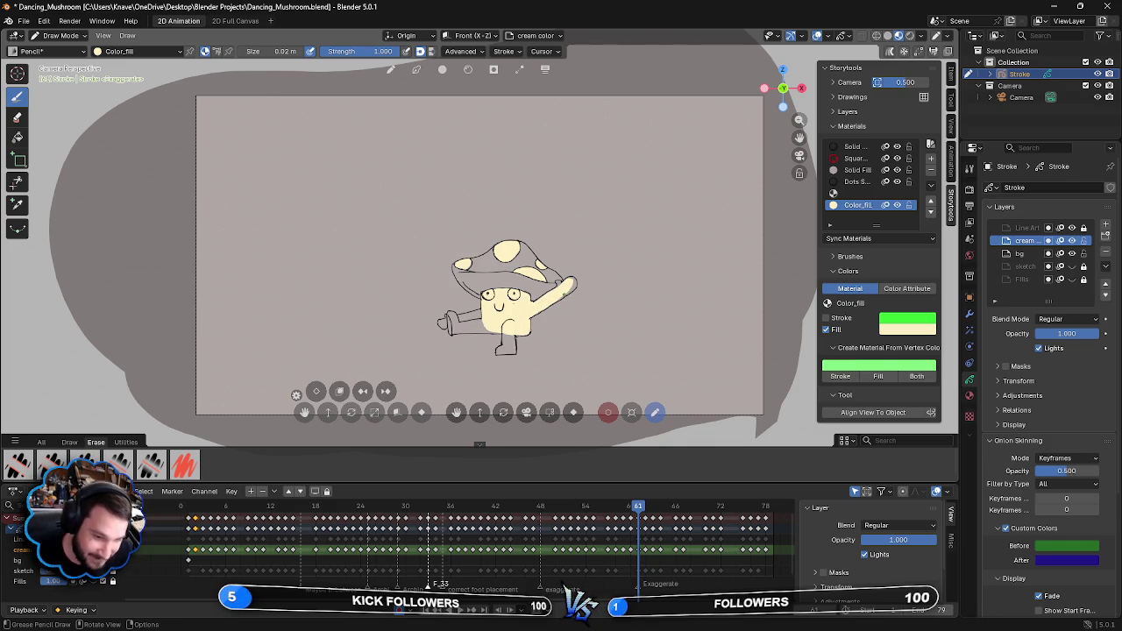
{"action": "left_click_drag", "start_coordinate": [555, 296], "coordinate": [571, 291]}
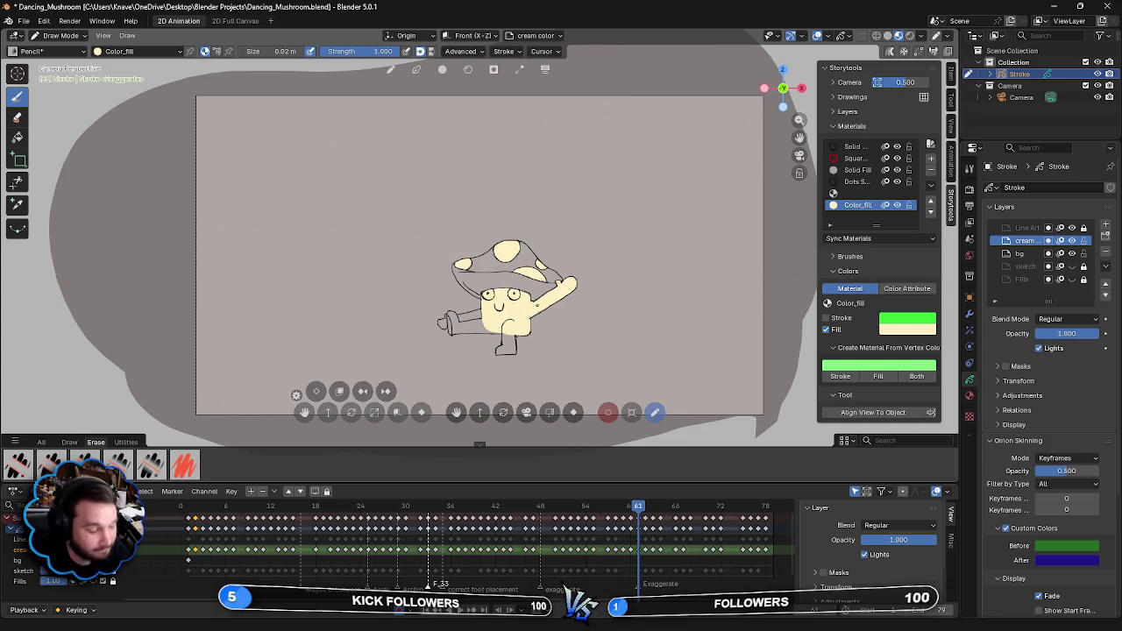
- Fill the lower leg cream, redoing one stroke, and close the gap on the body's left side
{"action": "mouse_move", "coordinate": [503, 332]}
{"action": "left_mouse_down"}
{"action": "mouse_move", "coordinate": [504, 347]}
{"action": "mouse_move", "coordinate": [517, 345]}
{"action": "mouse_move", "coordinate": [498, 347]}
{"action": "left_mouse_up"}
{"action": "key", "text": "ctrl+z"}
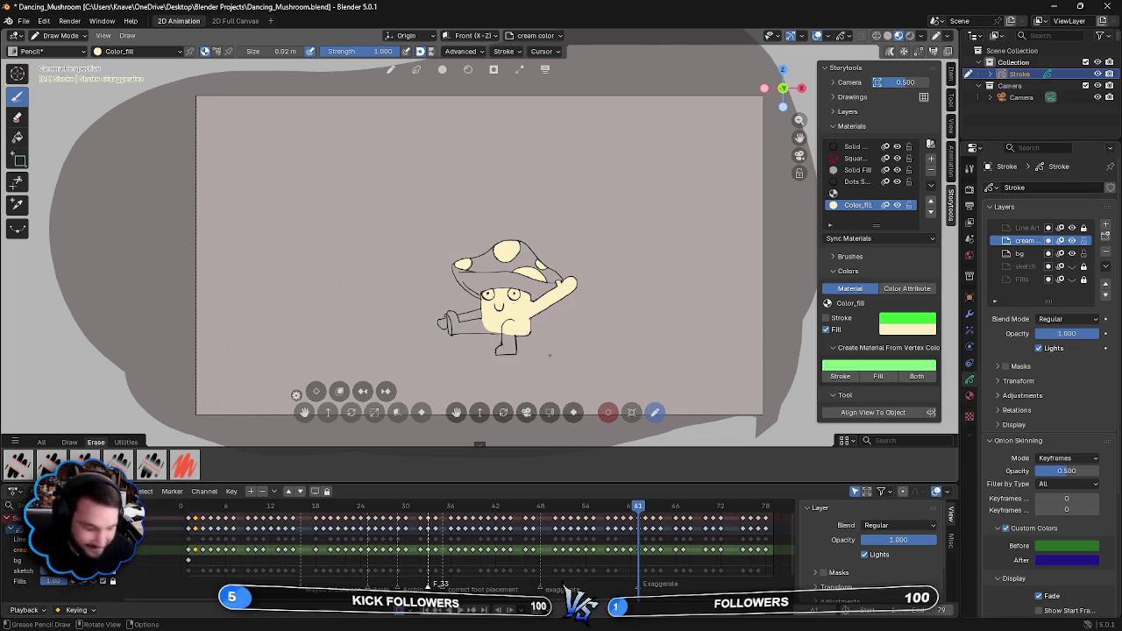
{"action": "left_click_drag", "start_coordinate": [502, 335], "coordinate": [514, 346]}
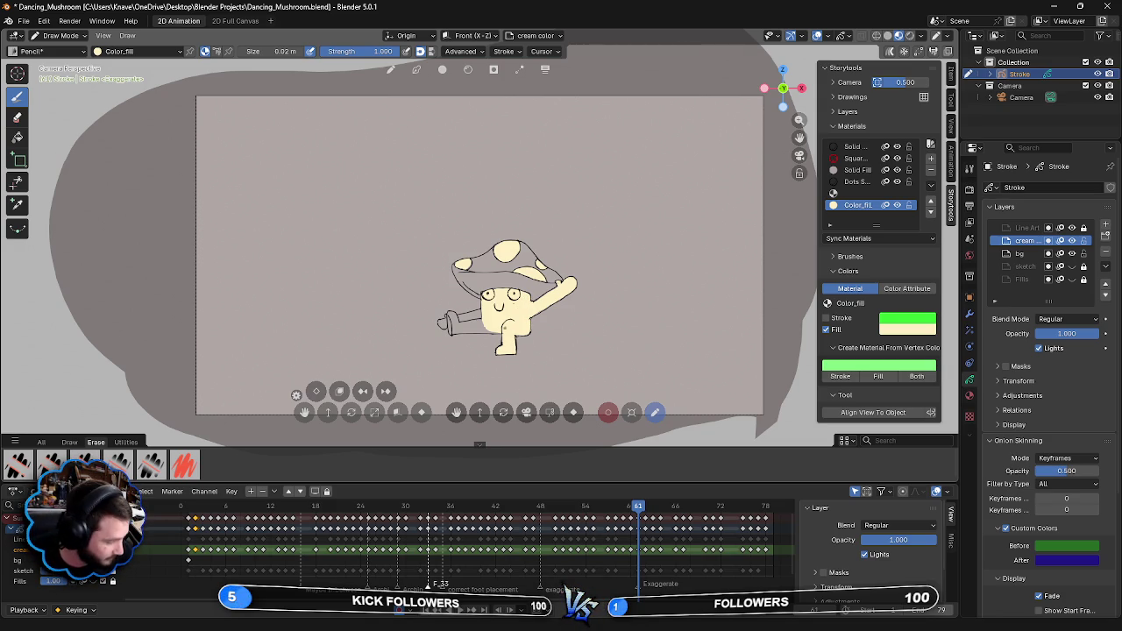
{"action": "left_click_drag", "start_coordinate": [477, 319], "coordinate": [493, 331]}
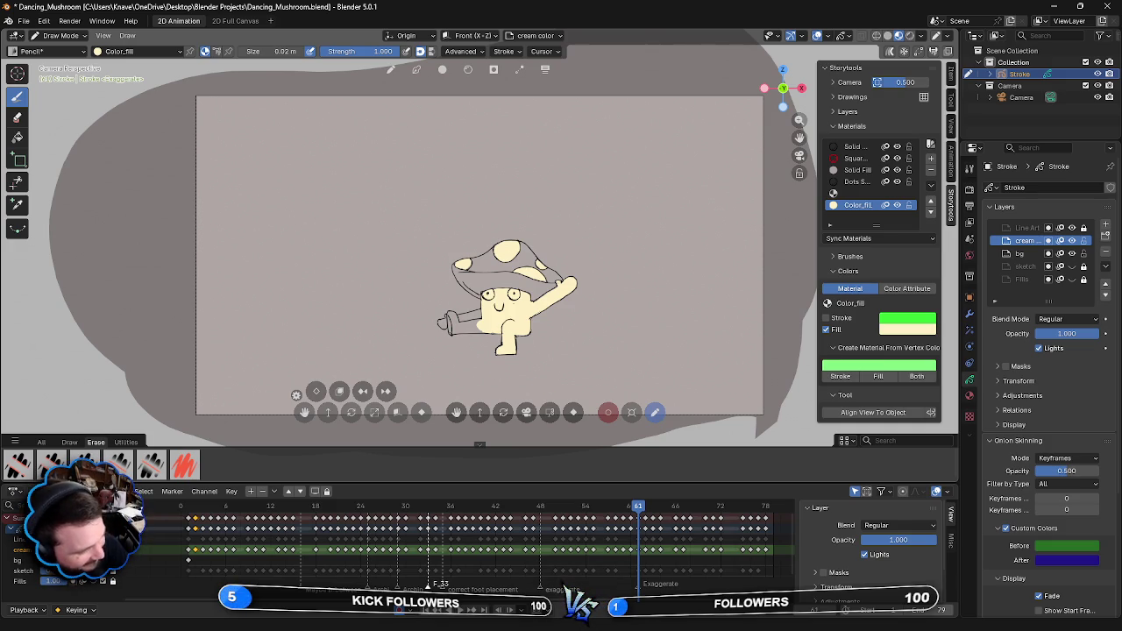
- Fill the hand, lower body and small limb cream, undoing a stray leg stroke, then advance to frame 62
{"action": "left_click_drag", "start_coordinate": [448, 314], "coordinate": [456, 332]}
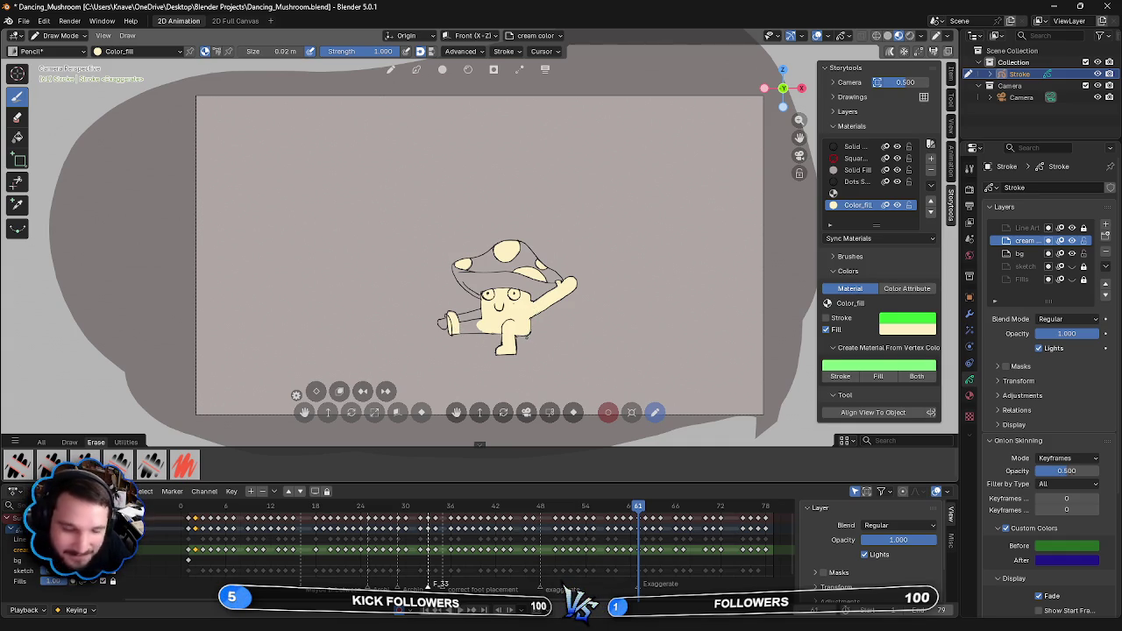
{"action": "left_click_drag", "start_coordinate": [461, 320], "coordinate": [479, 334]}
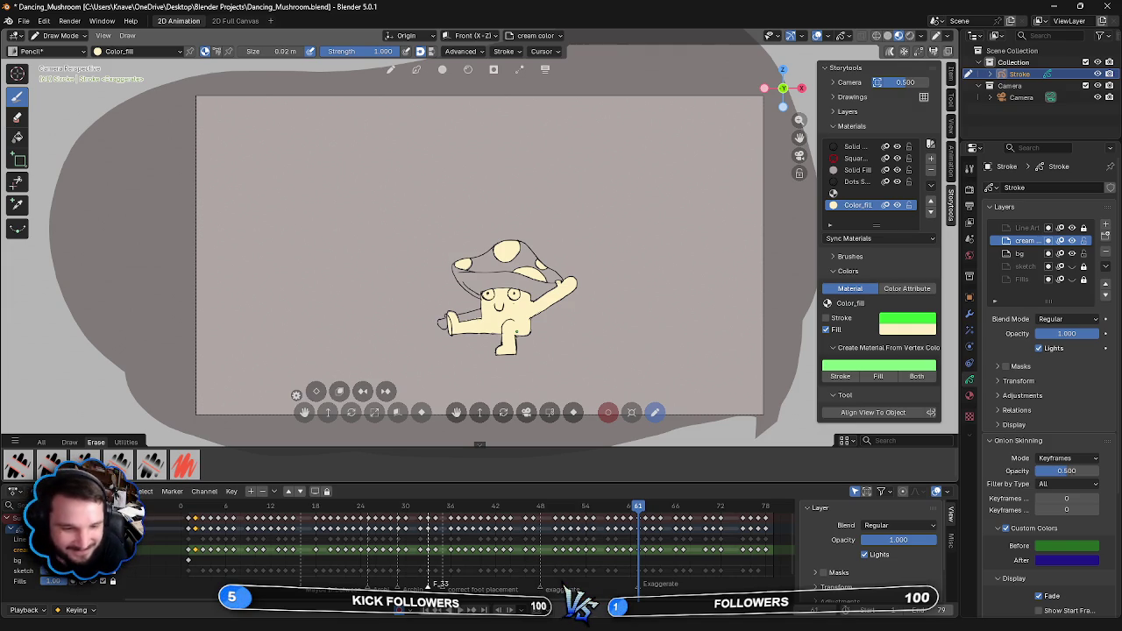
{"action": "left_click_drag", "start_coordinate": [518, 335], "coordinate": [524, 376]}
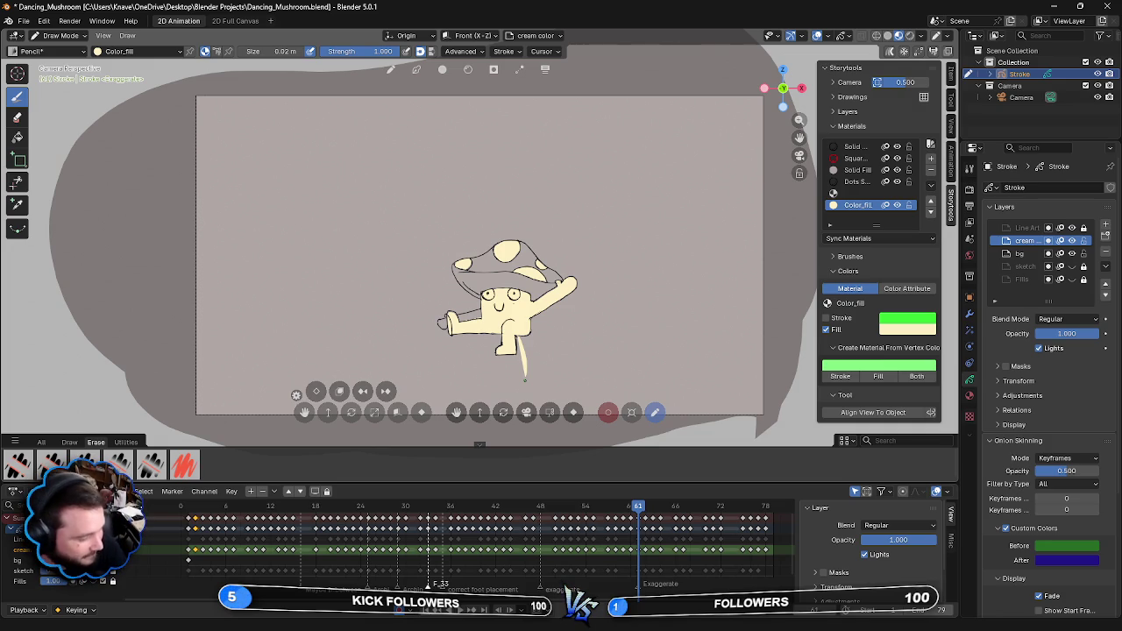
{"action": "key", "text": "ctrl+z"}
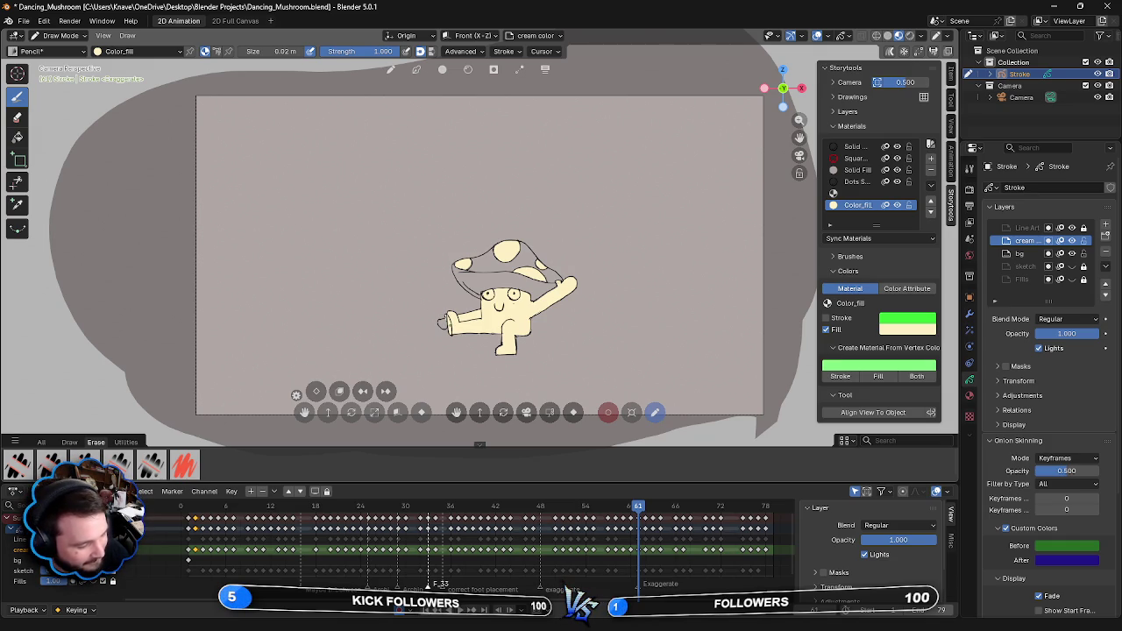
{"action": "left_click_drag", "start_coordinate": [441, 326], "coordinate": [442, 321]}
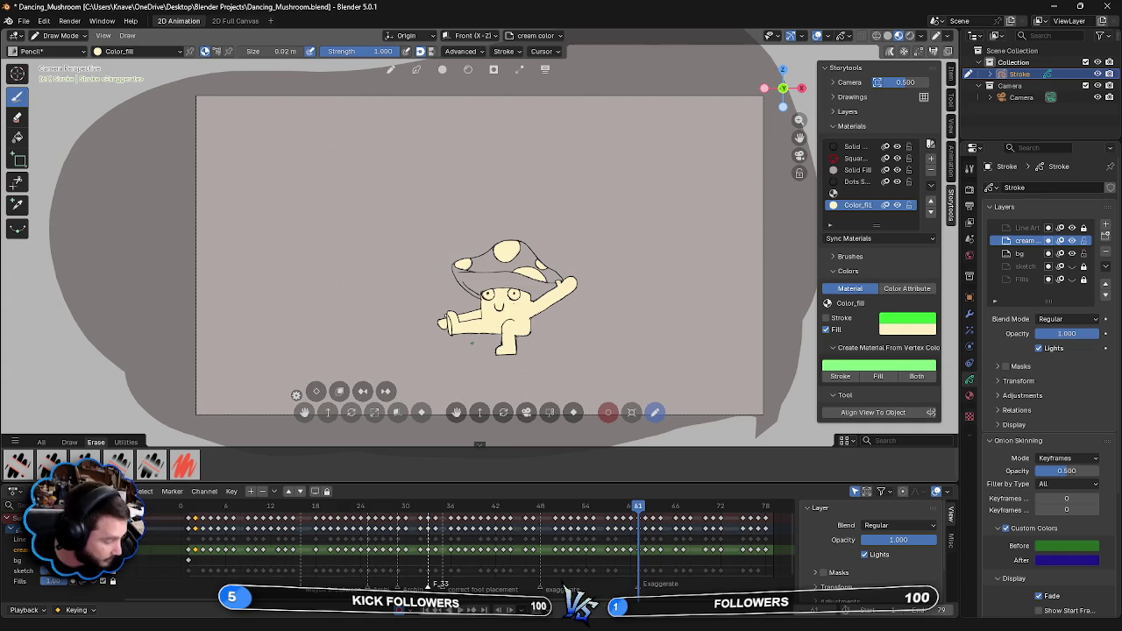
{"action": "key", "text": "Right"}
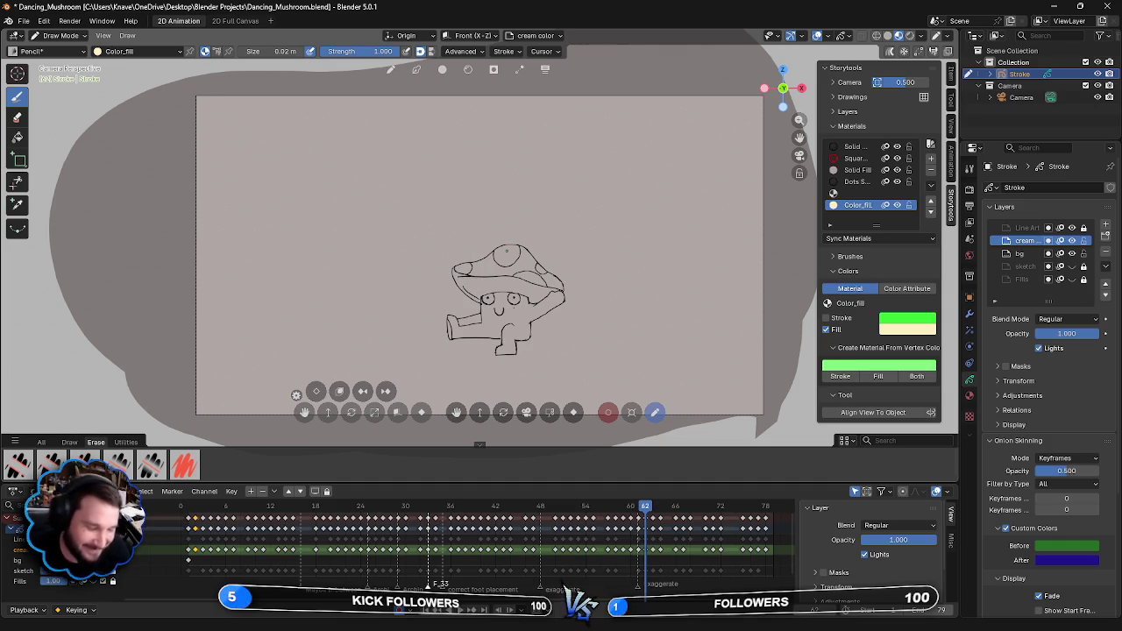
- Fill frame 62's top, right, lower-right and left cap spots cream and start on the face
{"action": "left_click_drag", "start_coordinate": [500, 263], "coordinate": [507, 245]}
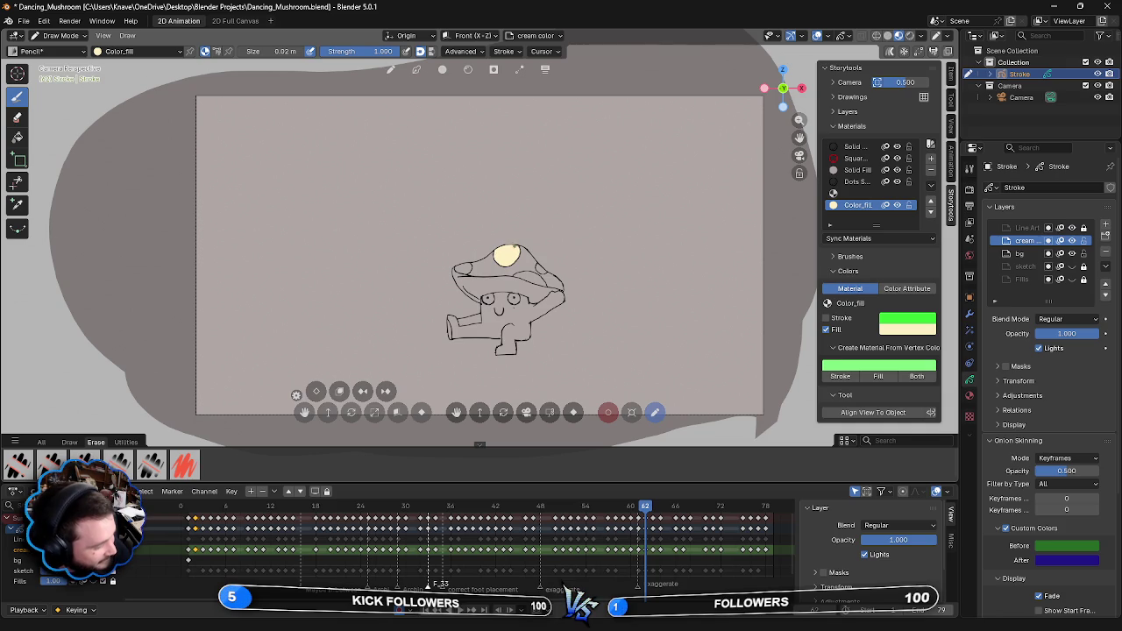
{"action": "left_click_drag", "start_coordinate": [537, 264], "coordinate": [544, 273]}
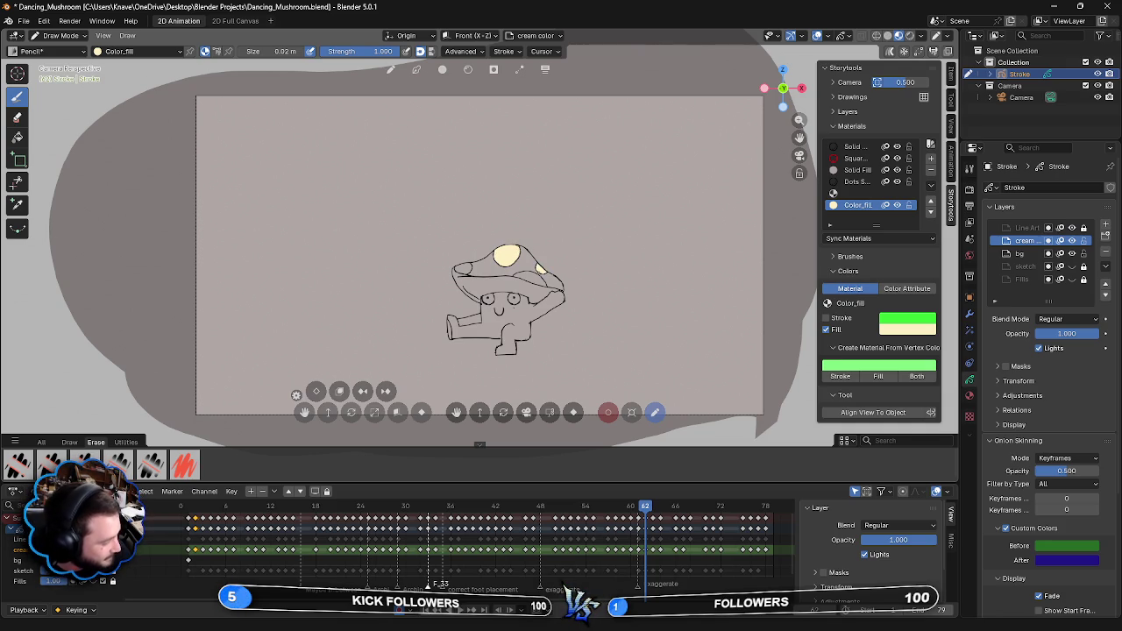
{"action": "left_click_drag", "start_coordinate": [515, 273], "coordinate": [541, 286]}
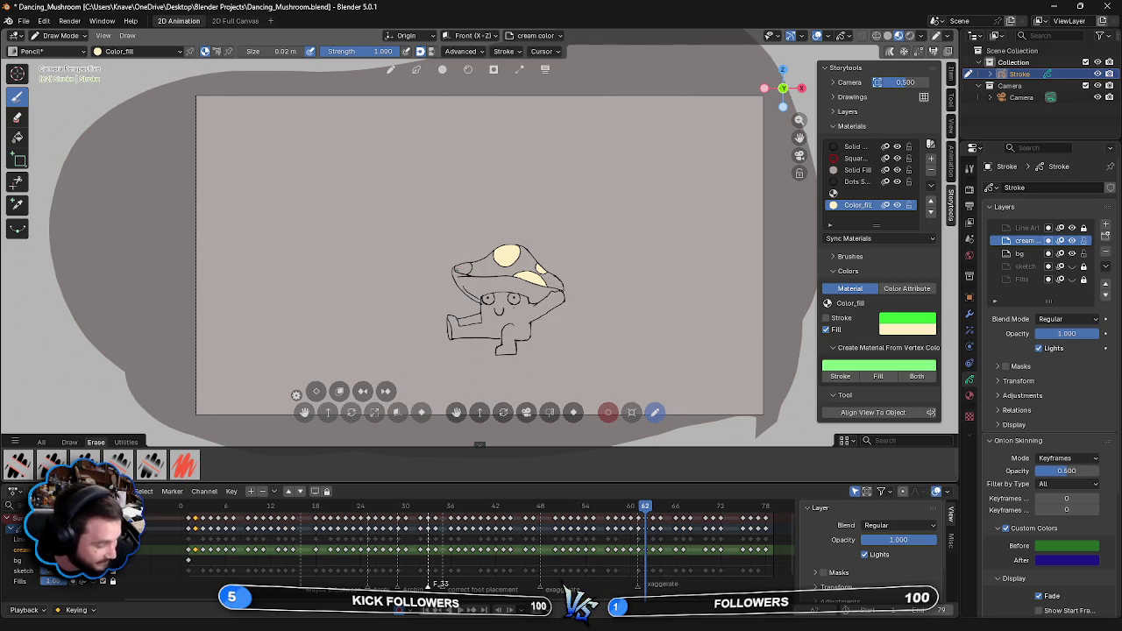
{"action": "left_click_drag", "start_coordinate": [465, 273], "coordinate": [465, 264]}
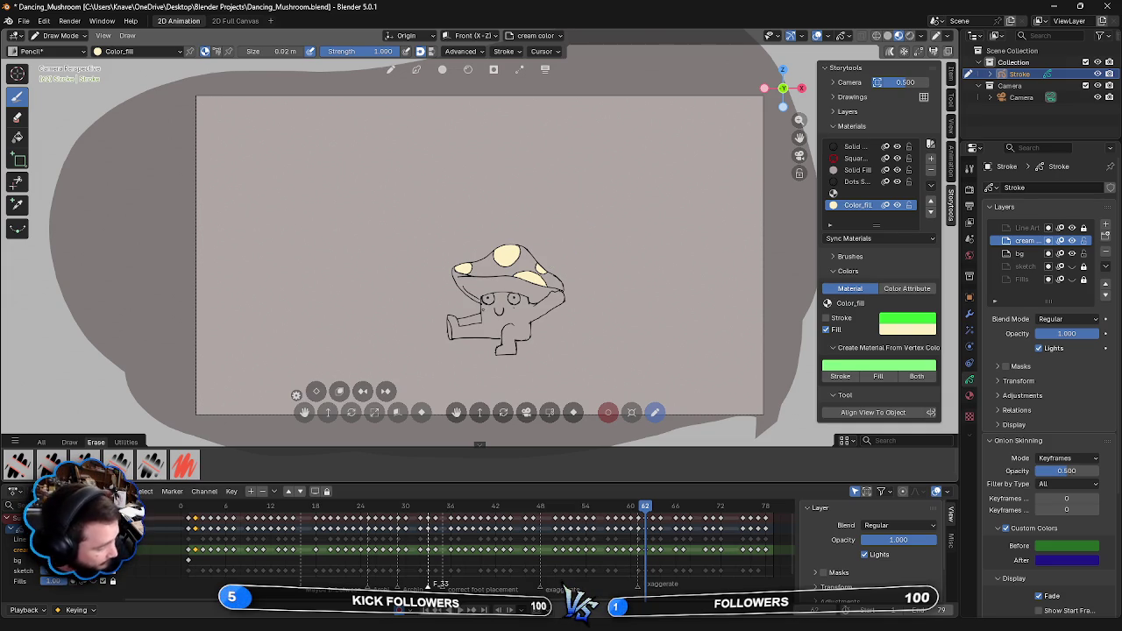
{"action": "left_click_drag", "start_coordinate": [486, 323], "coordinate": [492, 295]}
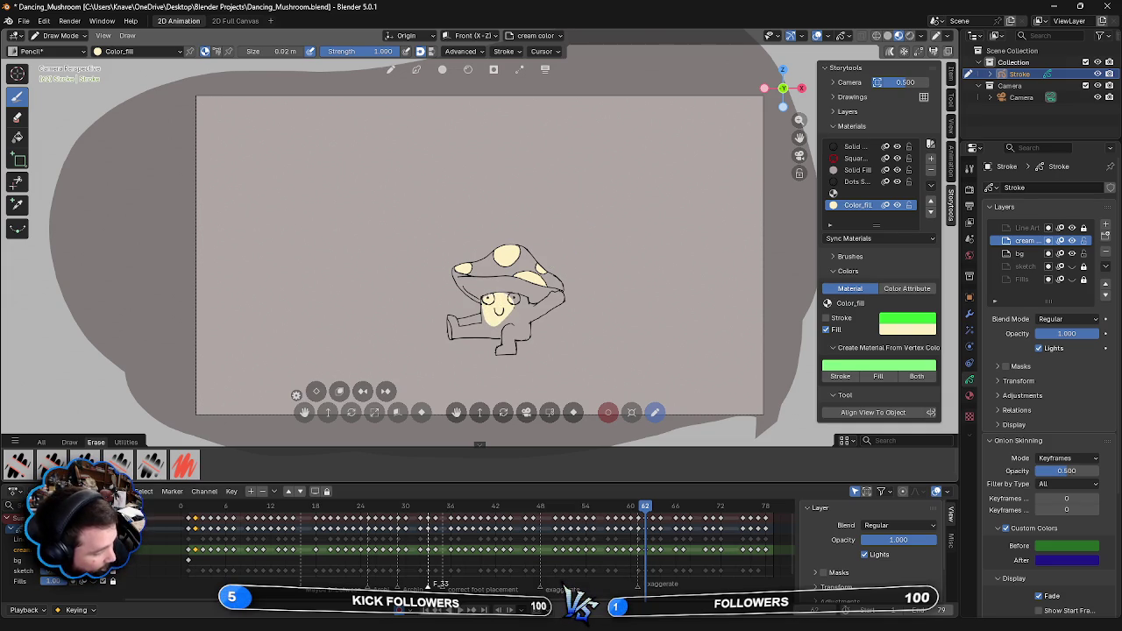
- Fill the lower face, right side of the body and right arm with cream
{"action": "mouse_move", "coordinate": [481, 298]}
{"action": "left_mouse_down"}
{"action": "mouse_move", "coordinate": [483, 326]}
{"action": "mouse_move", "coordinate": [517, 323]}
{"action": "left_mouse_up"}
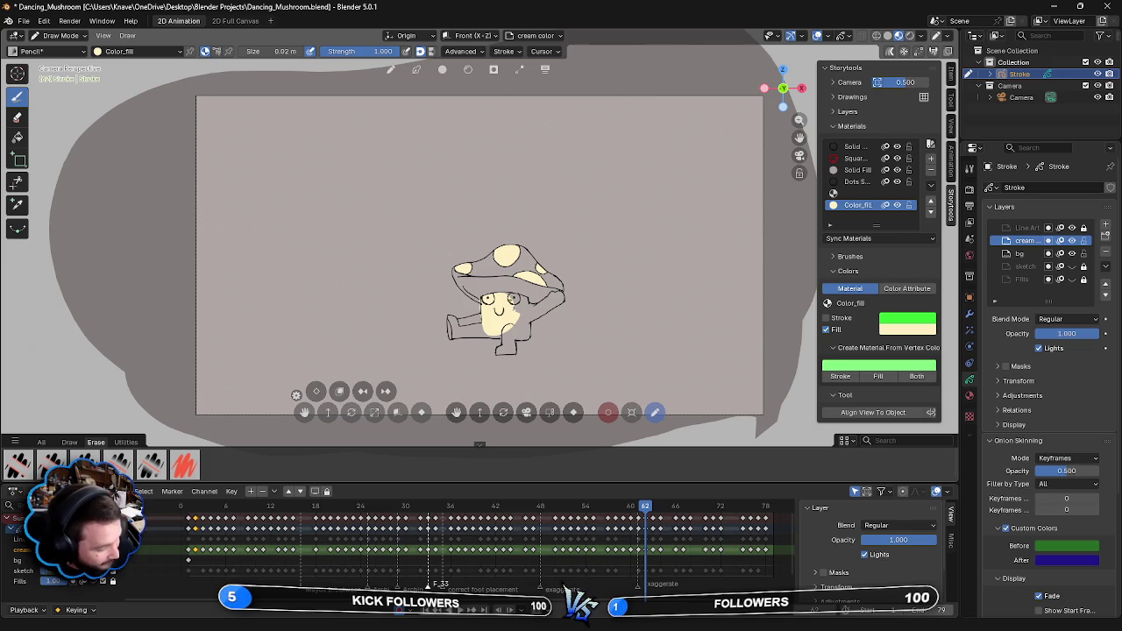
{"action": "mouse_move", "coordinate": [507, 293]}
{"action": "left_mouse_down"}
{"action": "mouse_move", "coordinate": [521, 323]}
{"action": "mouse_move", "coordinate": [524, 298]}
{"action": "mouse_move", "coordinate": [529, 329]}
{"action": "left_mouse_up"}
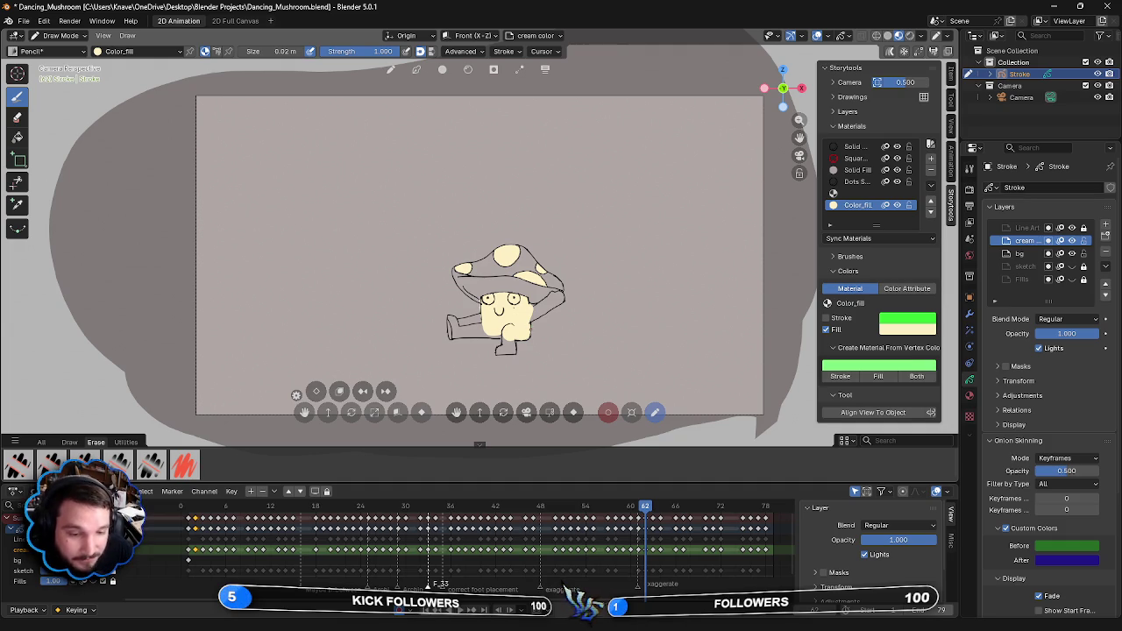
{"action": "left_click_drag", "start_coordinate": [535, 301], "coordinate": [536, 317]}
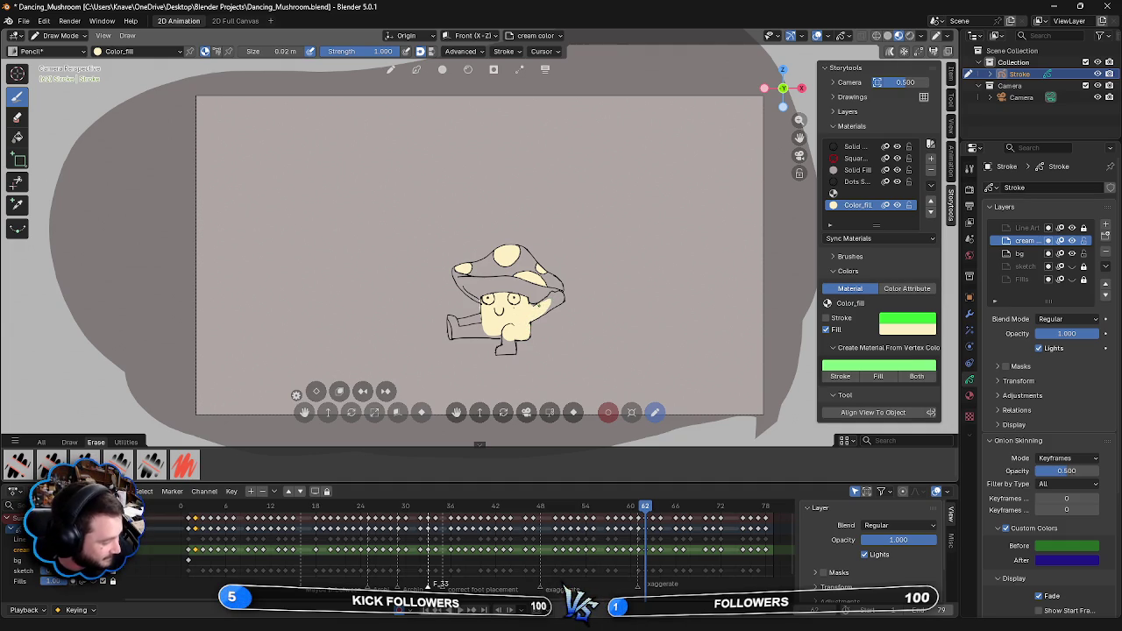
- Touch up the right arm, fill the left foot and lower leg cream, then advance to frame 63
{"action": "left_click_drag", "start_coordinate": [553, 294], "coordinate": [552, 307]}
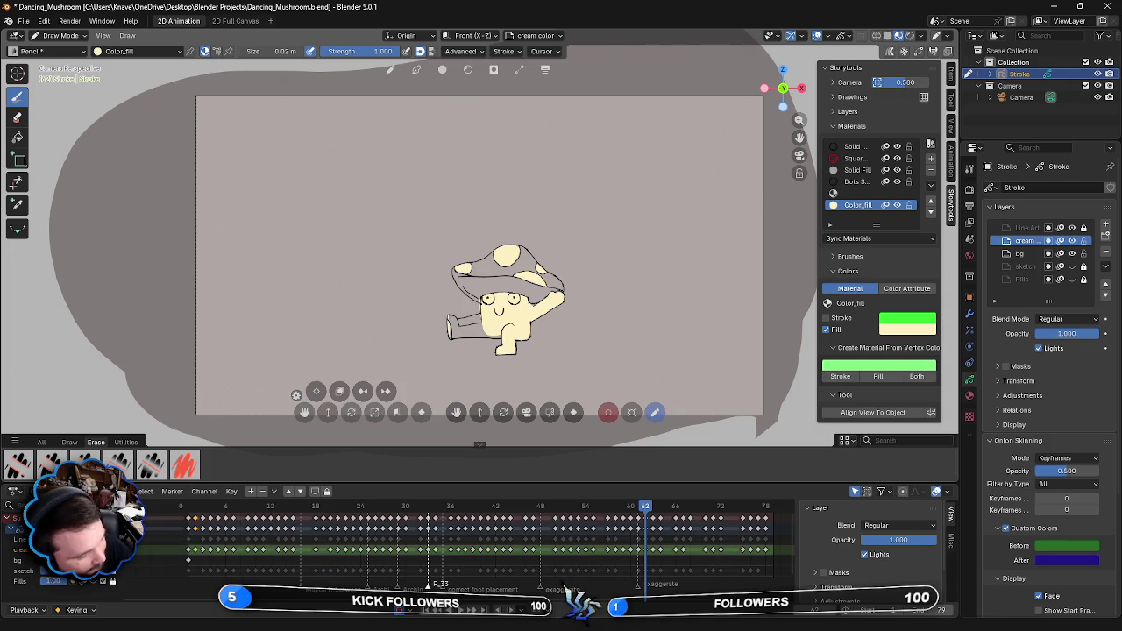
{"action": "left_click_drag", "start_coordinate": [456, 317], "coordinate": [455, 336]}
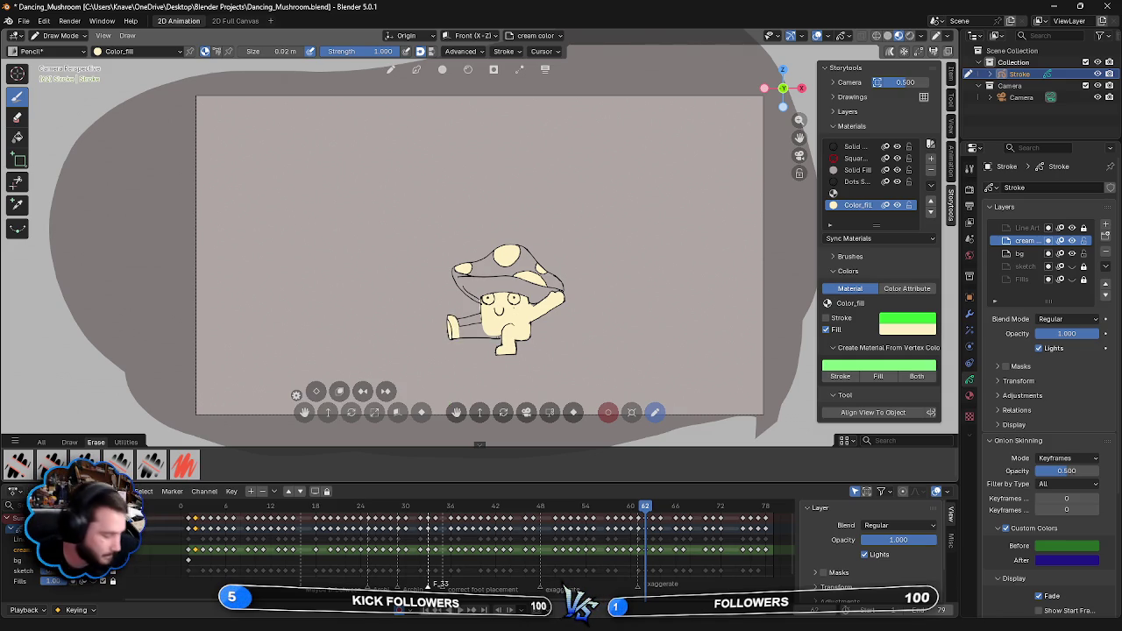
{"action": "mouse_move", "coordinate": [473, 326]}
{"action": "left_mouse_down"}
{"action": "mouse_move", "coordinate": [464, 333]}
{"action": "mouse_move", "coordinate": [495, 336]}
{"action": "mouse_move", "coordinate": [464, 324]}
{"action": "left_mouse_up"}
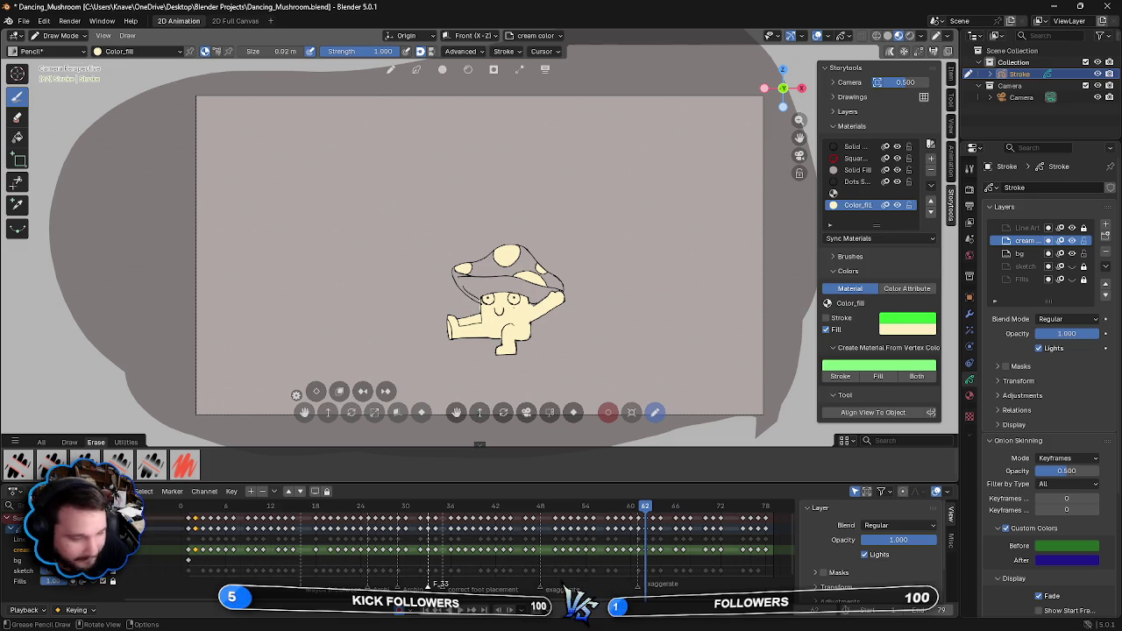
{"action": "key", "text": "Right"}
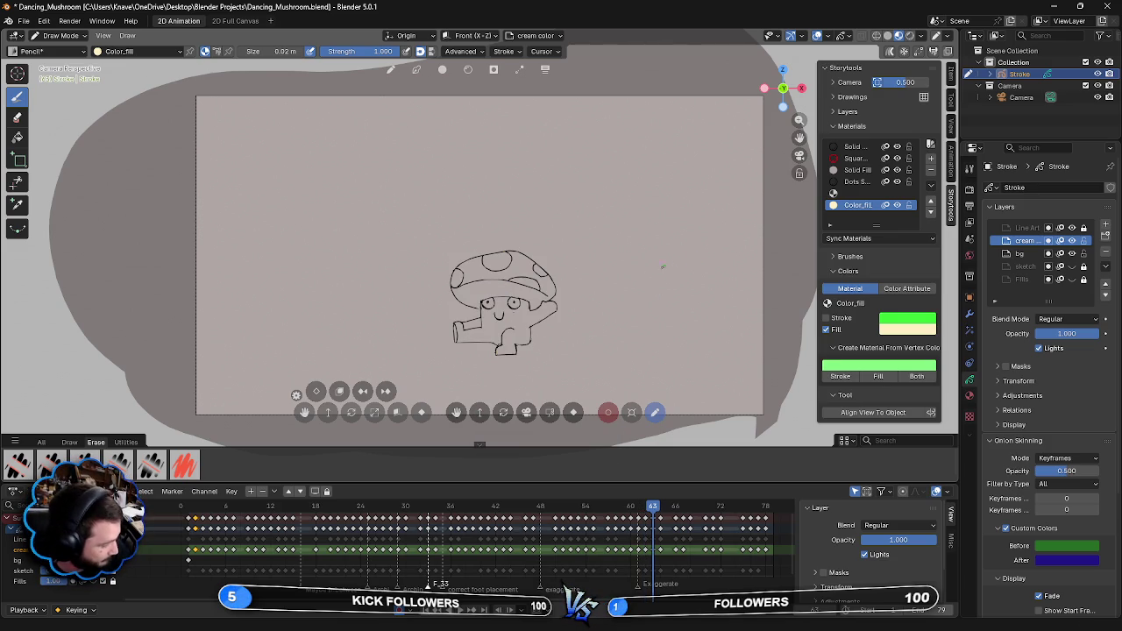
- Fill frame 63's top, right and left cap spots and the face with cream
{"action": "left_click_drag", "start_coordinate": [484, 261], "coordinate": [497, 254]}
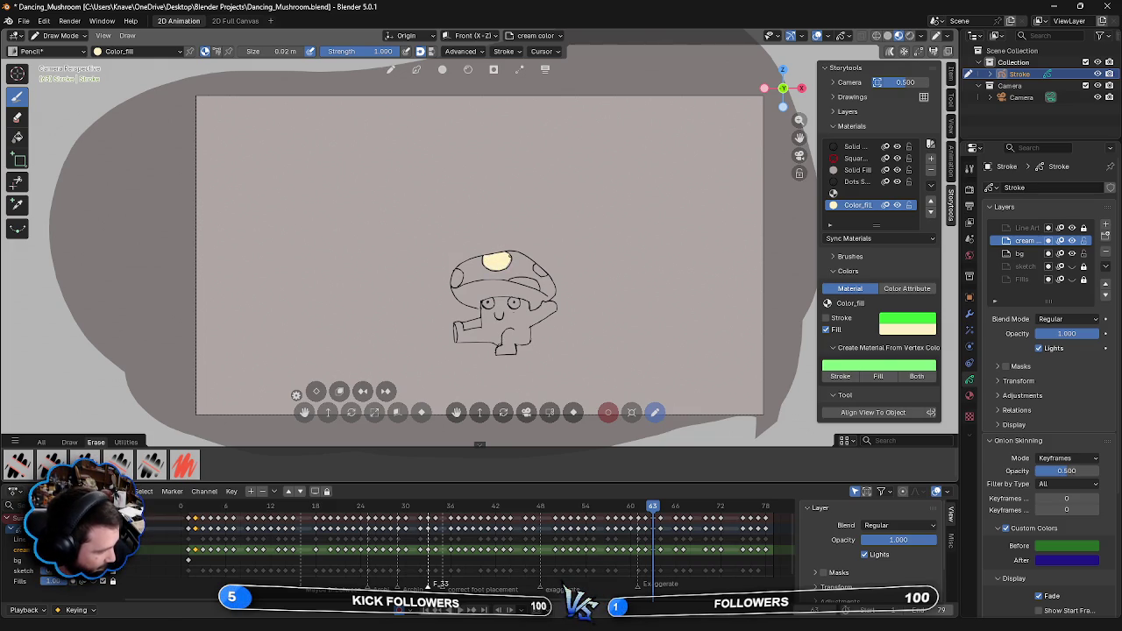
{"action": "left_click_drag", "start_coordinate": [511, 277], "coordinate": [536, 285]}
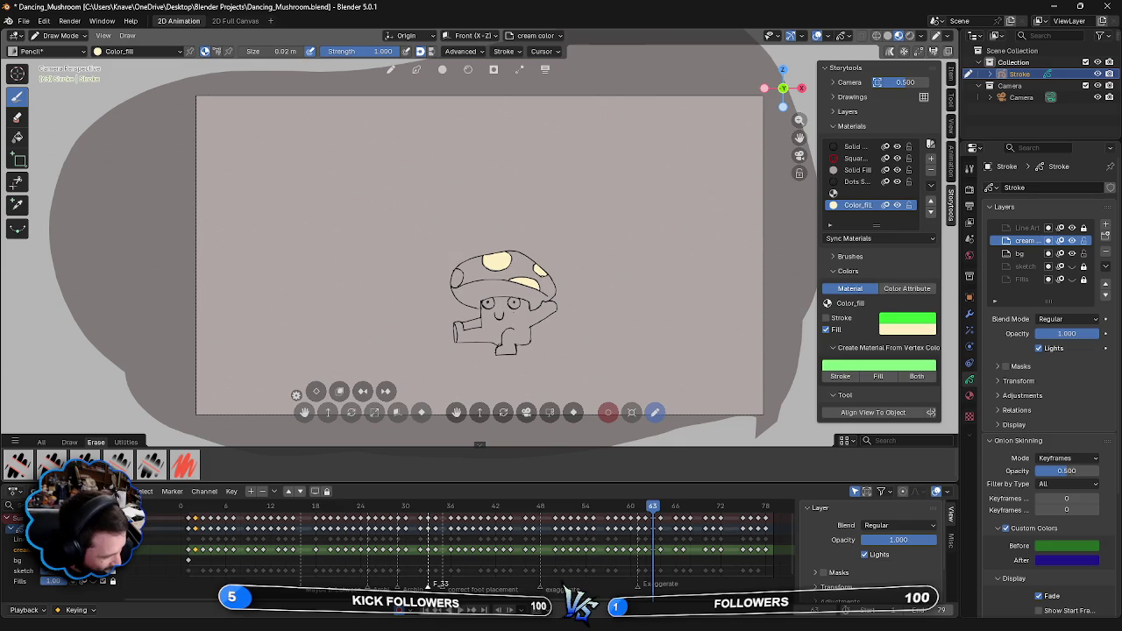
{"action": "left_click_drag", "start_coordinate": [450, 277], "coordinate": [461, 274]}
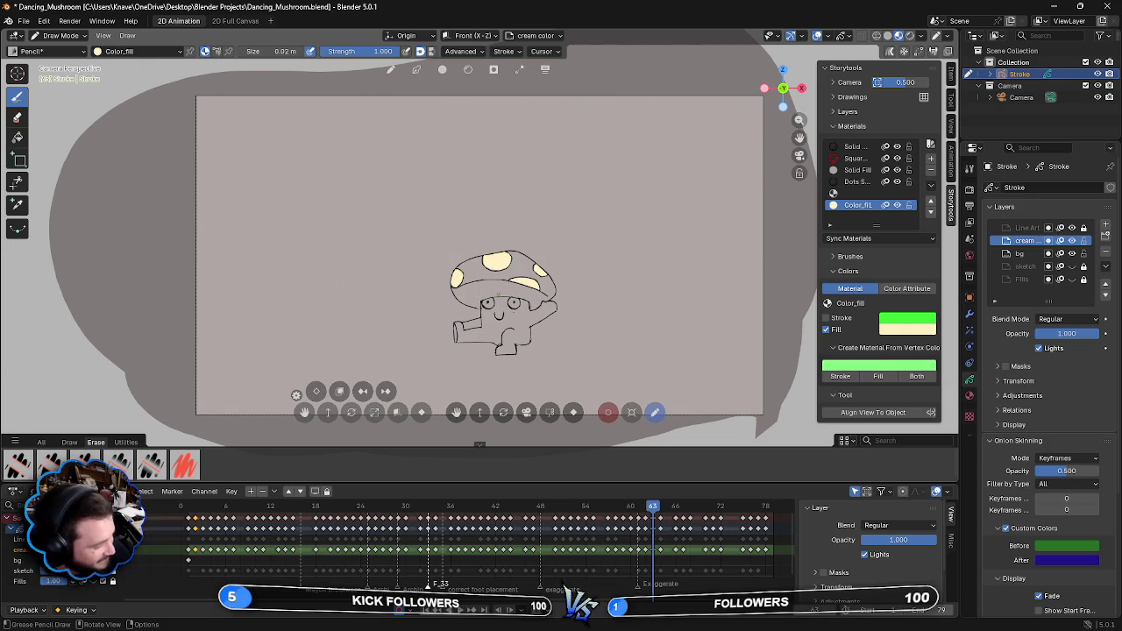
{"action": "mouse_move", "coordinate": [482, 318]}
{"action": "left_mouse_down"}
{"action": "mouse_move", "coordinate": [482, 303]}
{"action": "mouse_move", "coordinate": [502, 305]}
{"action": "mouse_move", "coordinate": [487, 297]}
{"action": "mouse_move", "coordinate": [517, 300]}
{"action": "mouse_move", "coordinate": [487, 333]}
{"action": "mouse_move", "coordinate": [510, 329]}
{"action": "left_mouse_up"}
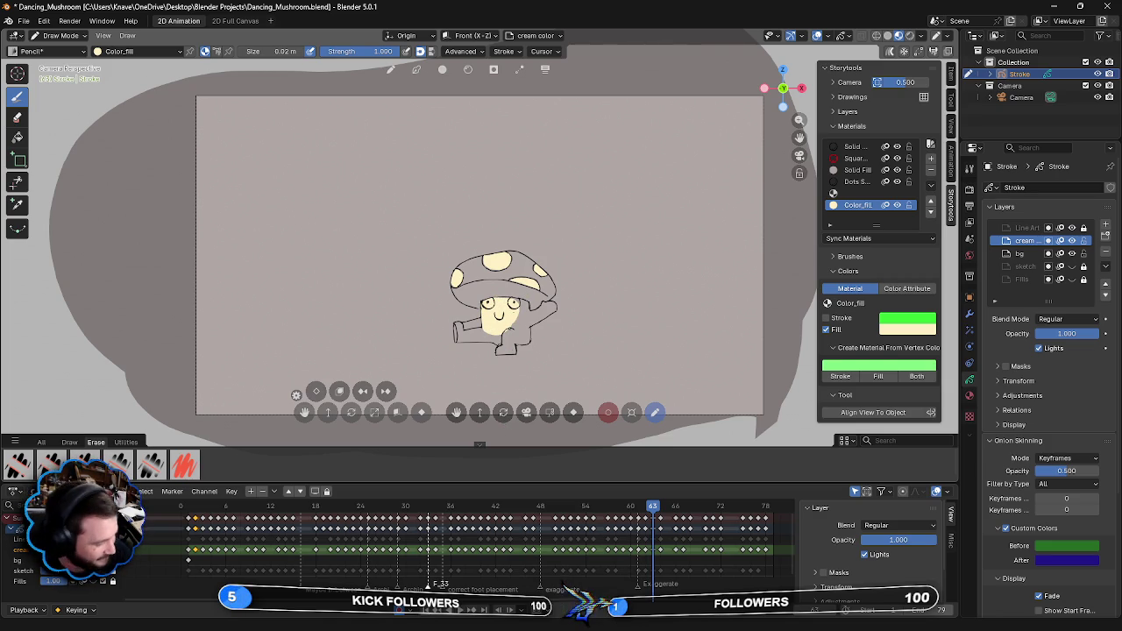
- Paint cream Color_fill strokes over the mushroom's lower body, right side and right arm
{"action": "mouse_move", "coordinate": [484, 326]}
{"action": "left_mouse_down"}
{"action": "mouse_move", "coordinate": [489, 340]}
{"action": "mouse_move", "coordinate": [507, 331]}
{"action": "mouse_move", "coordinate": [507, 343]}
{"action": "mouse_move", "coordinate": [518, 319]}
{"action": "mouse_move", "coordinate": [524, 336]}
{"action": "mouse_move", "coordinate": [523, 308]}
{"action": "left_mouse_up"}
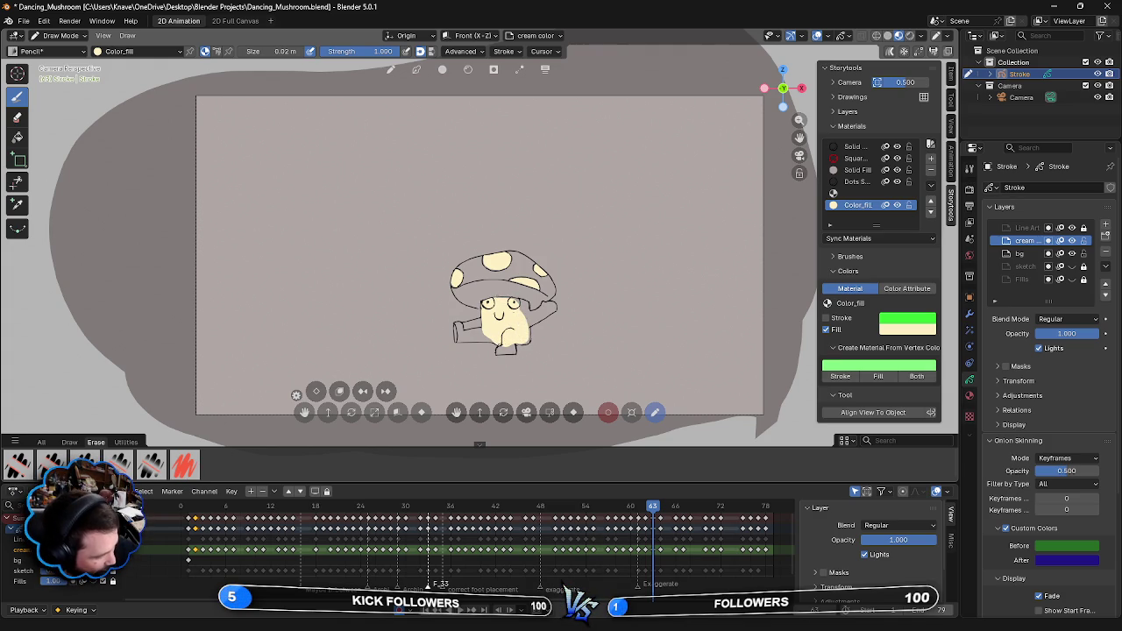
{"action": "left_click_drag", "start_coordinate": [523, 304], "coordinate": [525, 316]}
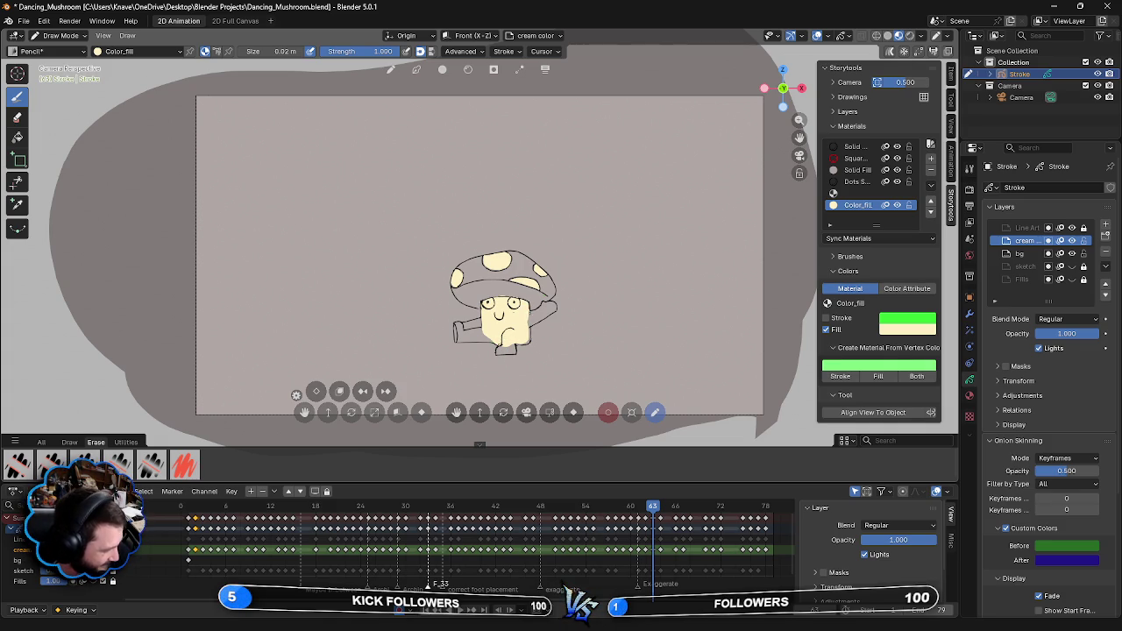
{"action": "left_click_drag", "start_coordinate": [530, 312], "coordinate": [552, 313]}
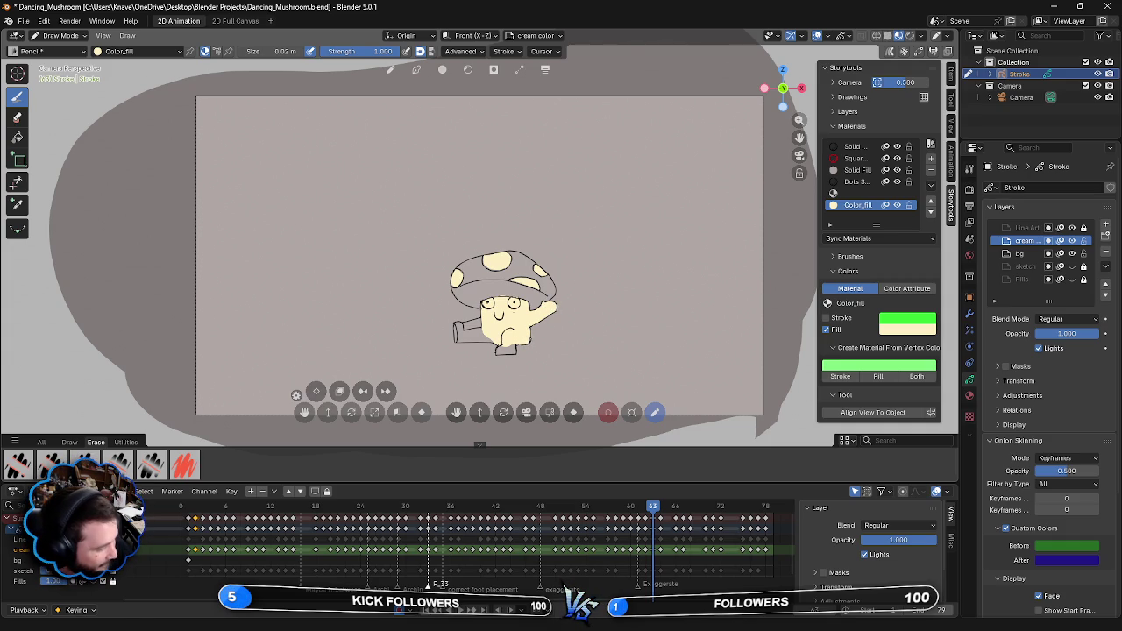
- Fill the gap at the bottom of the body and the left leg in cream
{"action": "left_click_drag", "start_coordinate": [498, 352], "coordinate": [510, 352]}
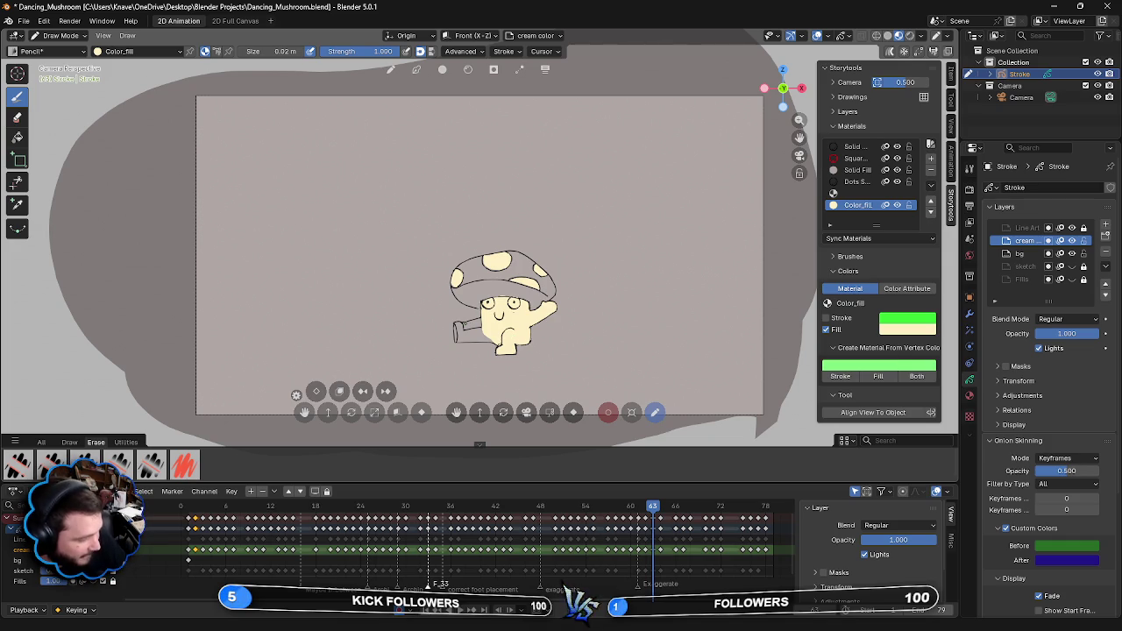
{"action": "mouse_move", "coordinate": [473, 322]}
{"action": "left_mouse_down"}
{"action": "mouse_move", "coordinate": [464, 337]}
{"action": "mouse_move", "coordinate": [478, 324]}
{"action": "left_mouse_up"}
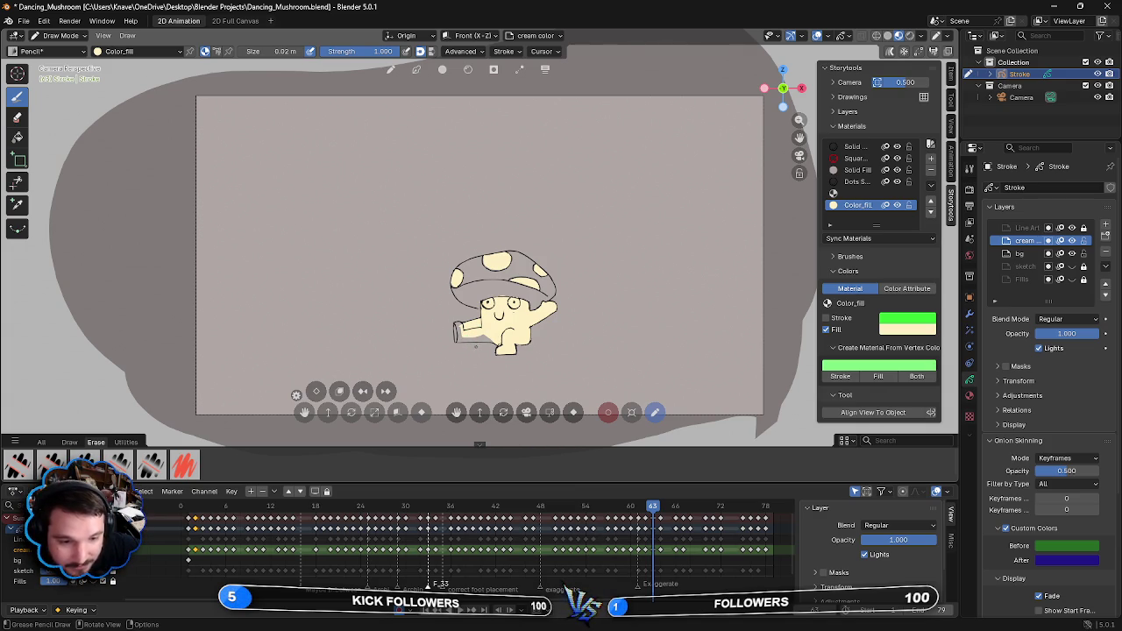
- Fill the remaining gap along the mushroom's foot with cream
{"action": "left_click_drag", "start_coordinate": [456, 342], "coordinate": [489, 337]}
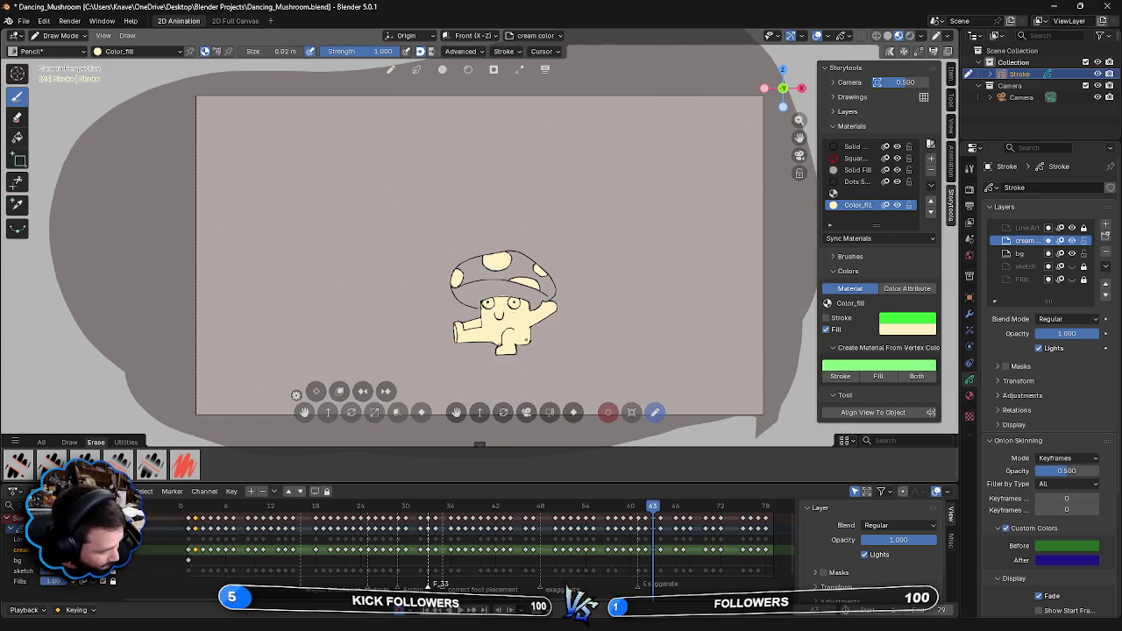
- On frame 64, fill the cap spots cream and begin filling the face
{"action": "key", "text": "Right"}
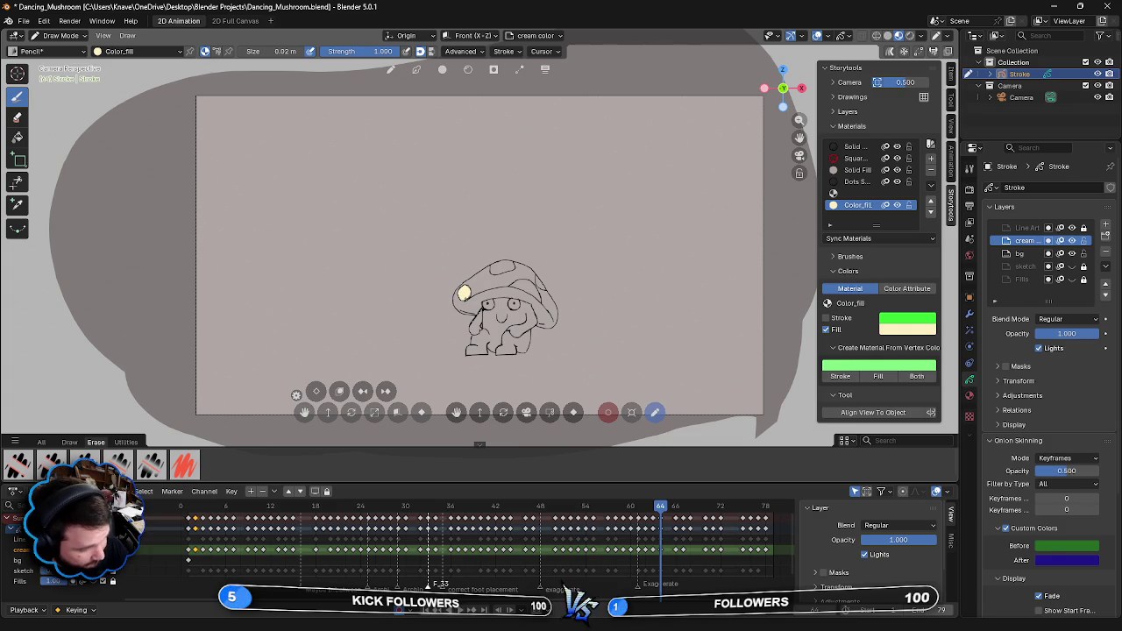
{"action": "left_click_drag", "start_coordinate": [493, 270], "coordinate": [502, 259]}
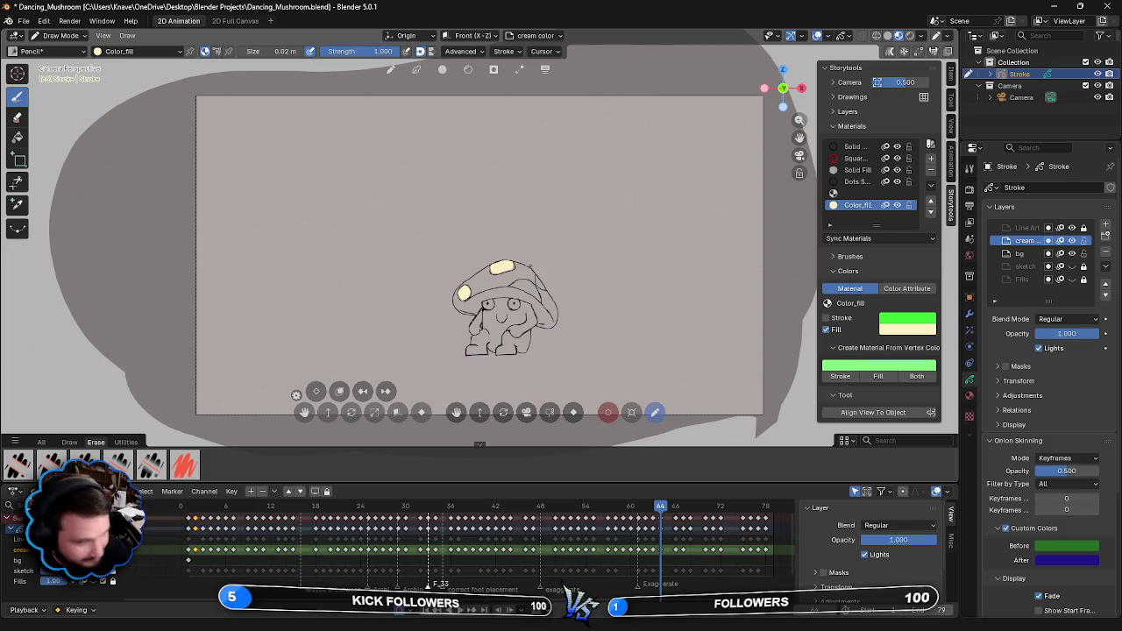
{"action": "left_click_drag", "start_coordinate": [537, 279], "coordinate": [544, 288]}
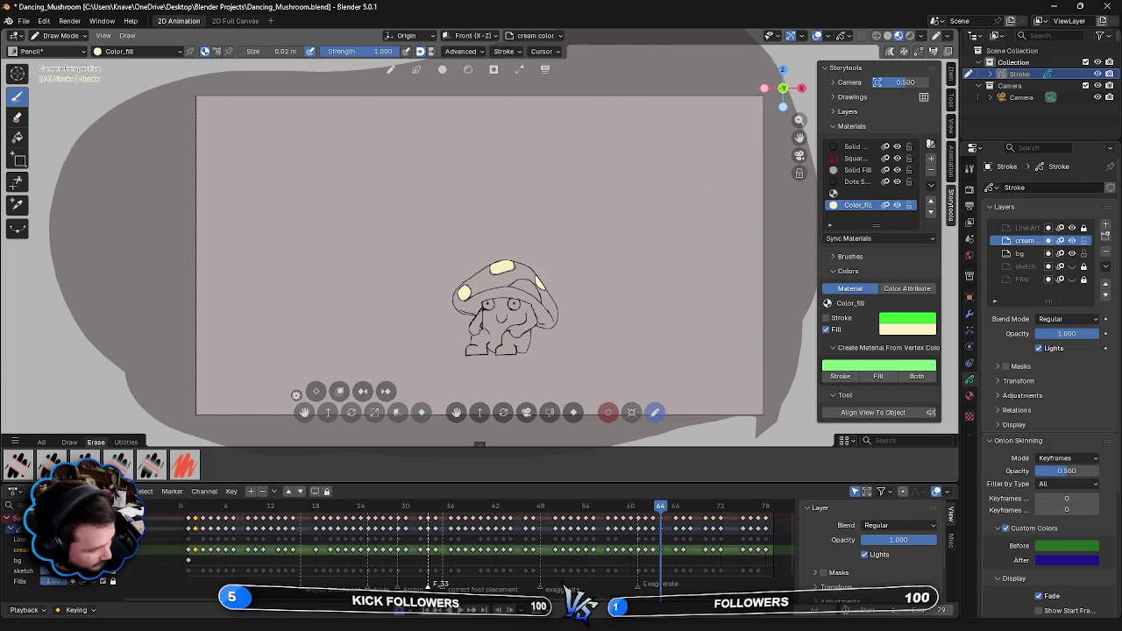
{"action": "left_click_drag", "start_coordinate": [517, 290], "coordinate": [529, 286]}
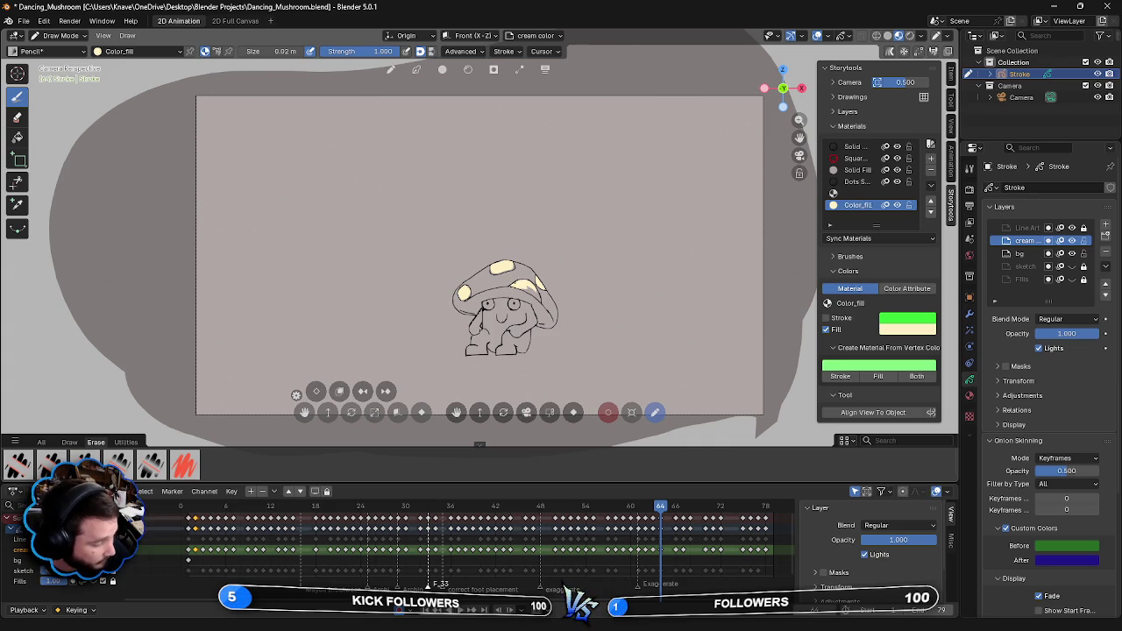
{"action": "left_click_drag", "start_coordinate": [527, 291], "coordinate": [540, 294]}
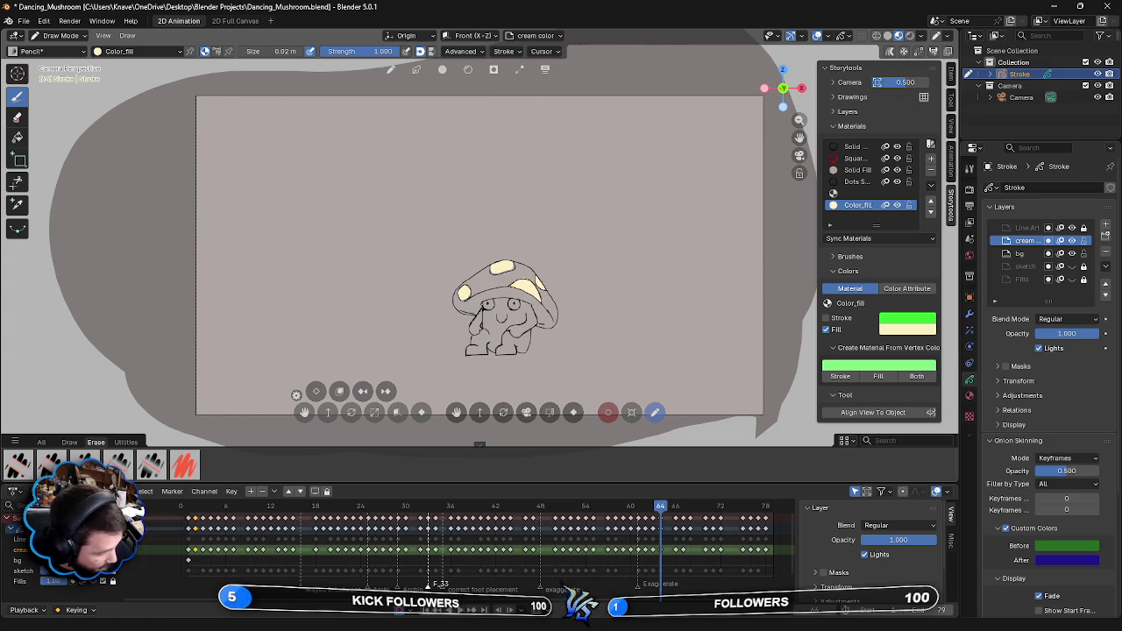
{"action": "mouse_move", "coordinate": [485, 307]}
{"action": "left_mouse_down"}
{"action": "mouse_move", "coordinate": [486, 333]}
{"action": "mouse_move", "coordinate": [517, 305]}
{"action": "mouse_move", "coordinate": [492, 300]}
{"action": "left_mouse_up"}
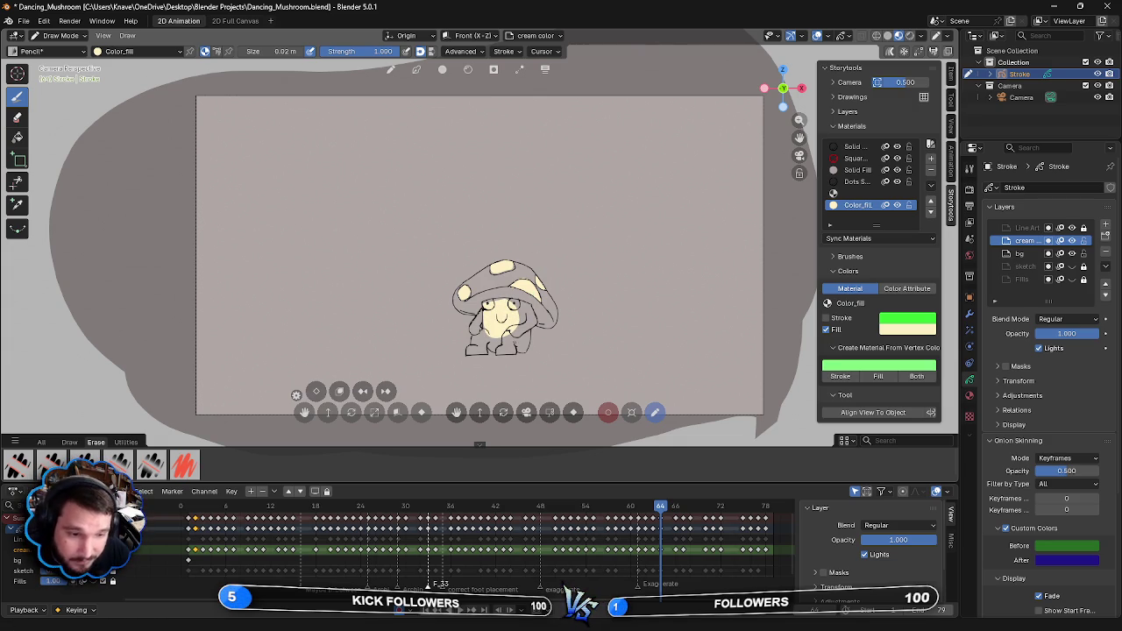